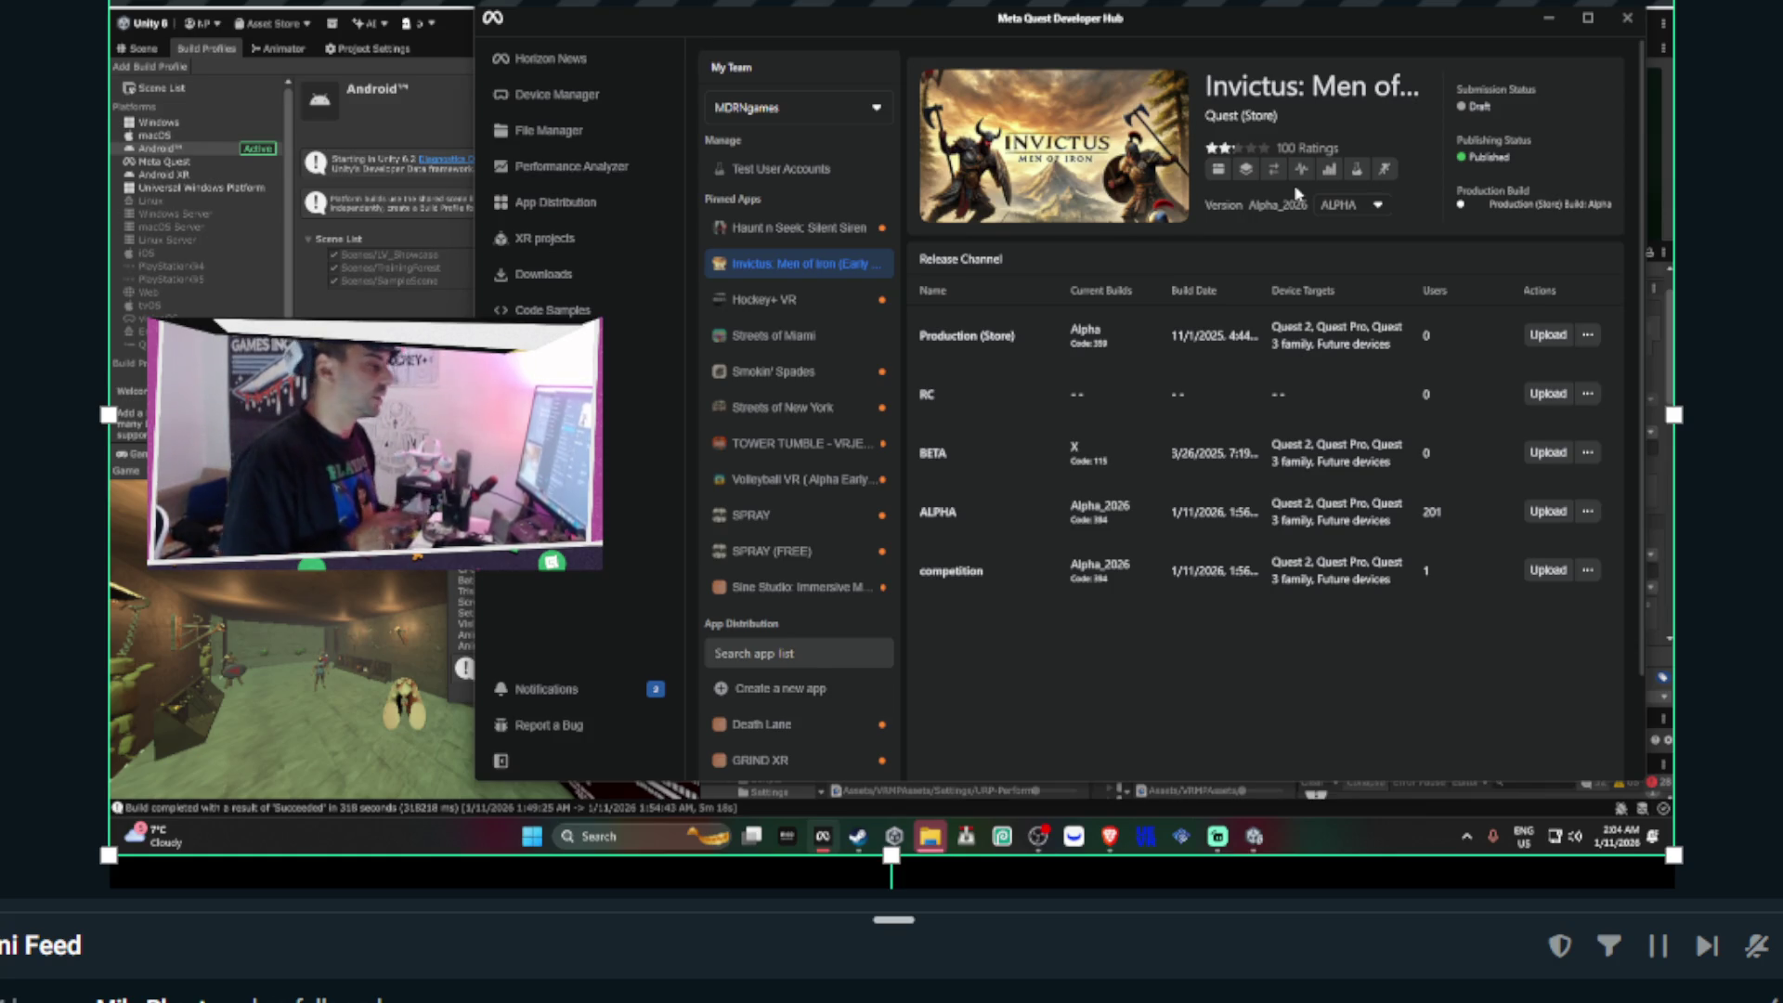
# - Show Invictus's release channels in Developer Hub, with Alpha_2026 builds on ALPHA and competition
pyautogui.moveTo(1102, 845)
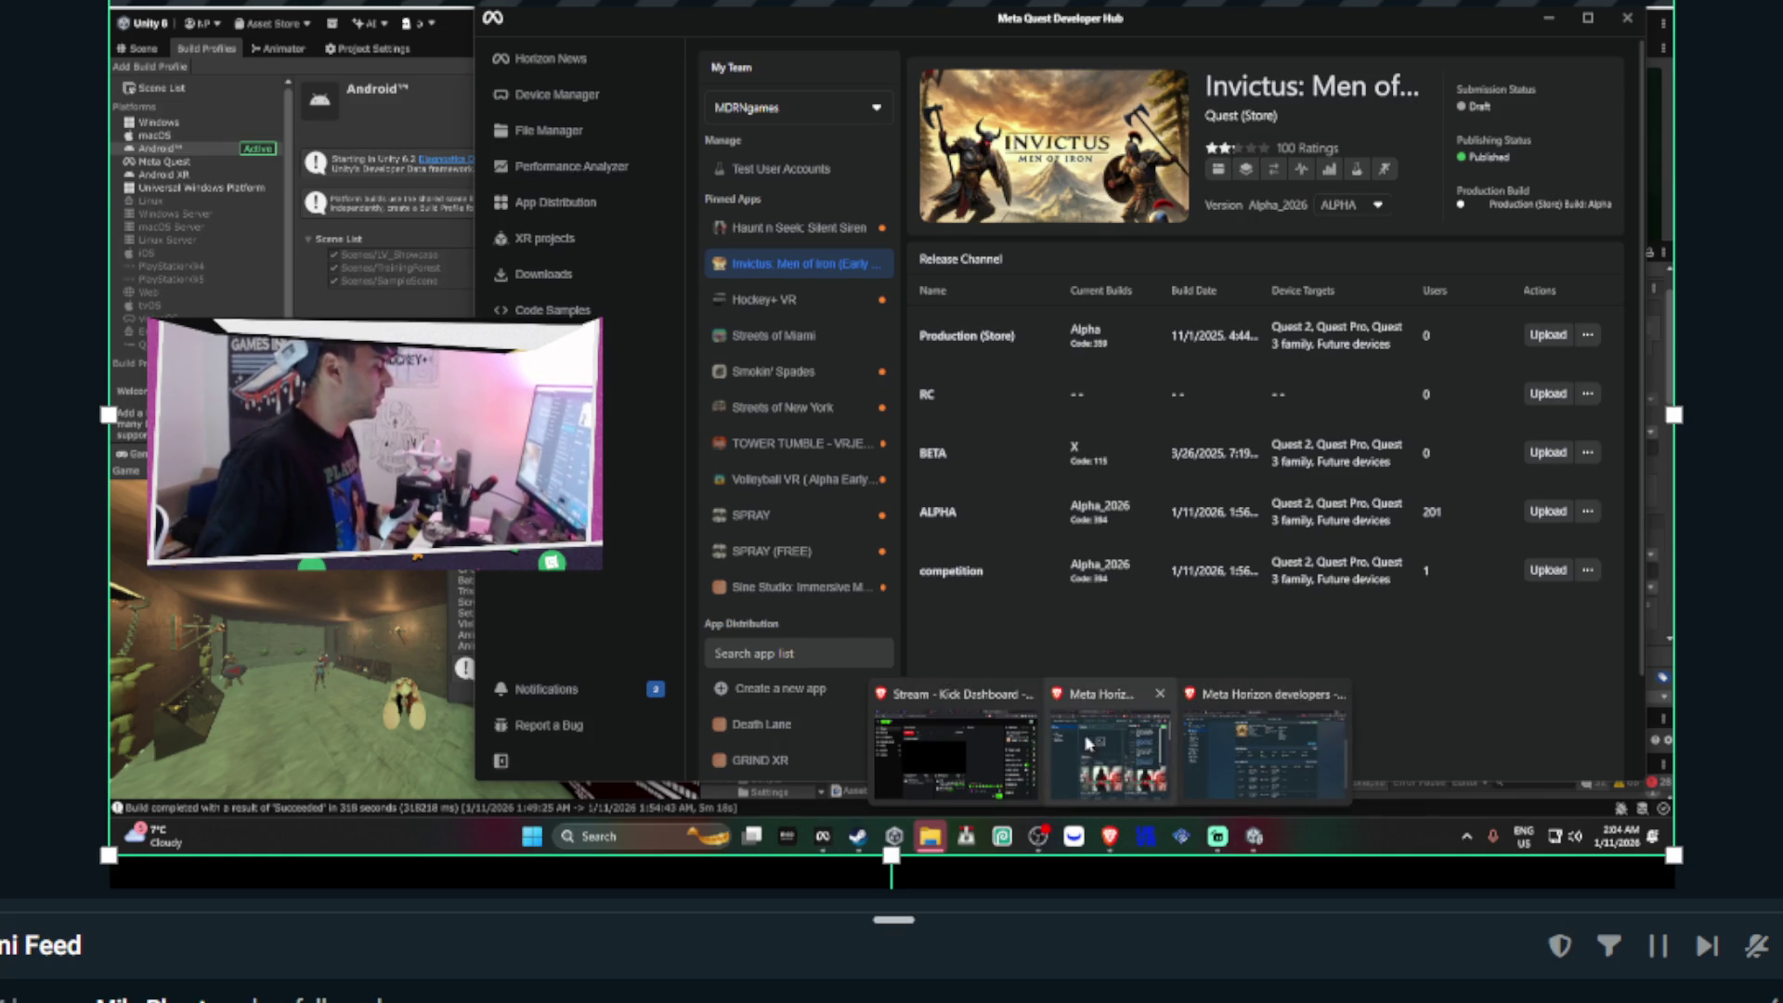
pyautogui.moveTo(1103, 769)
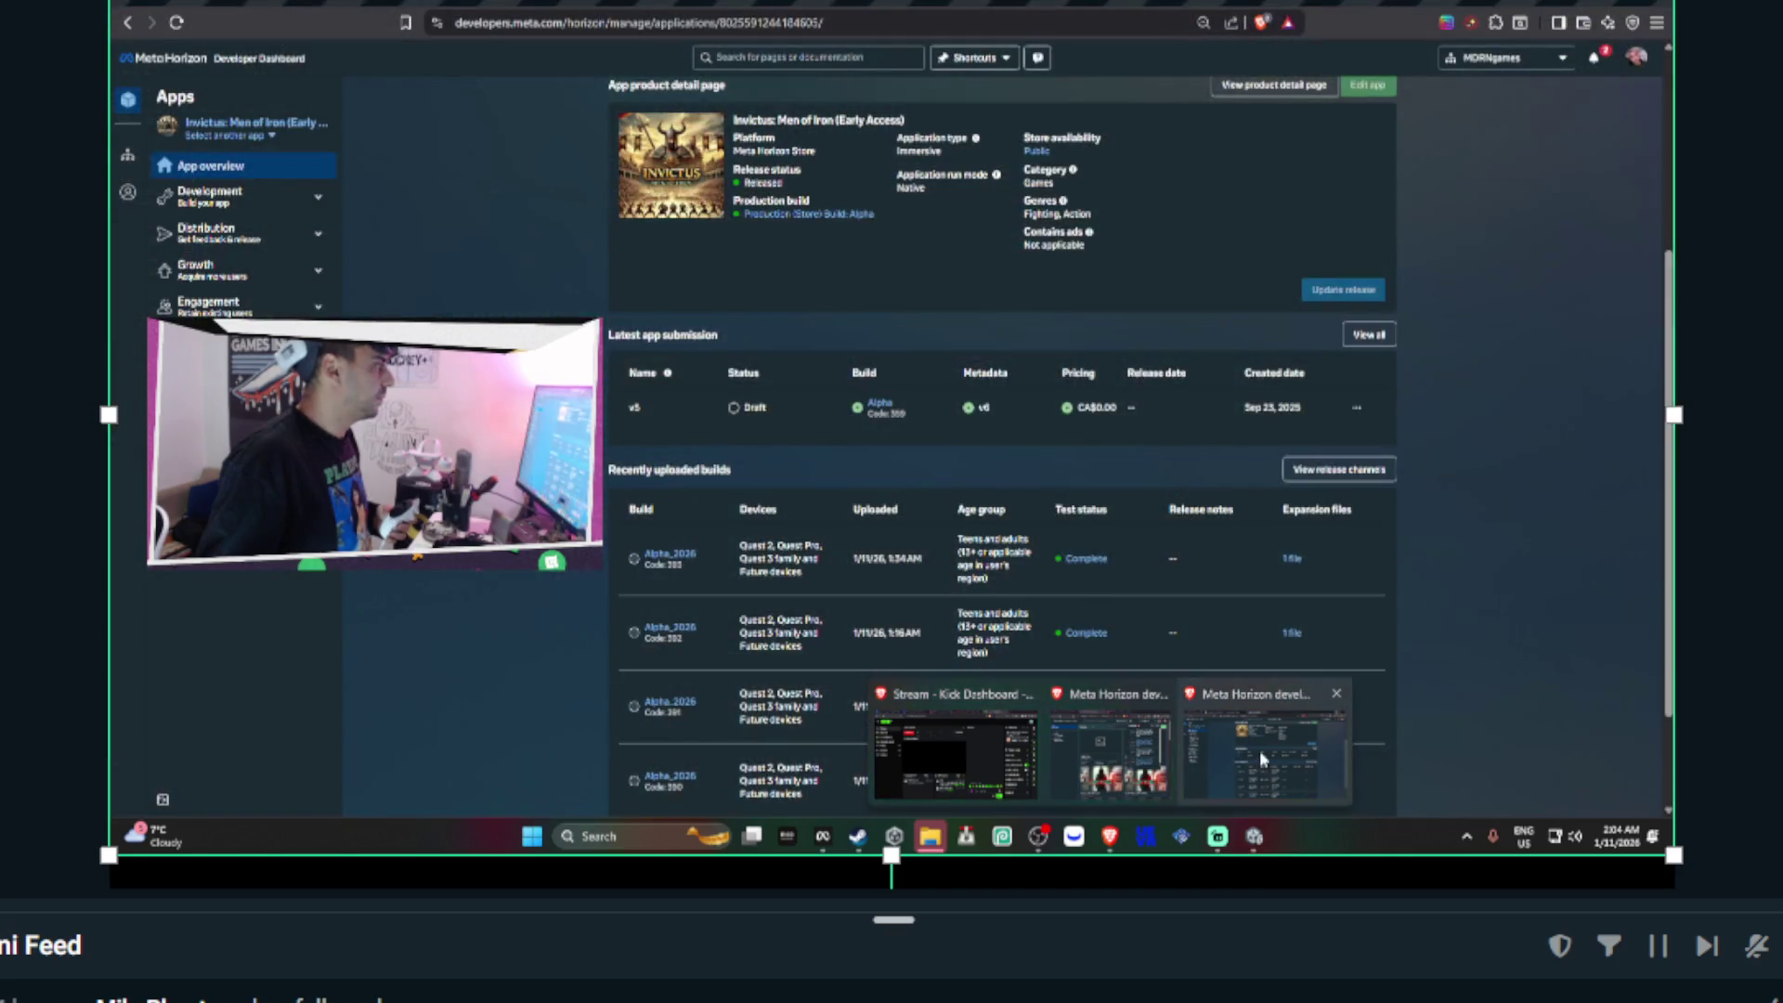
pyautogui.click(1261, 758)
pyautogui.hotkey('ctrl', 'Tab')
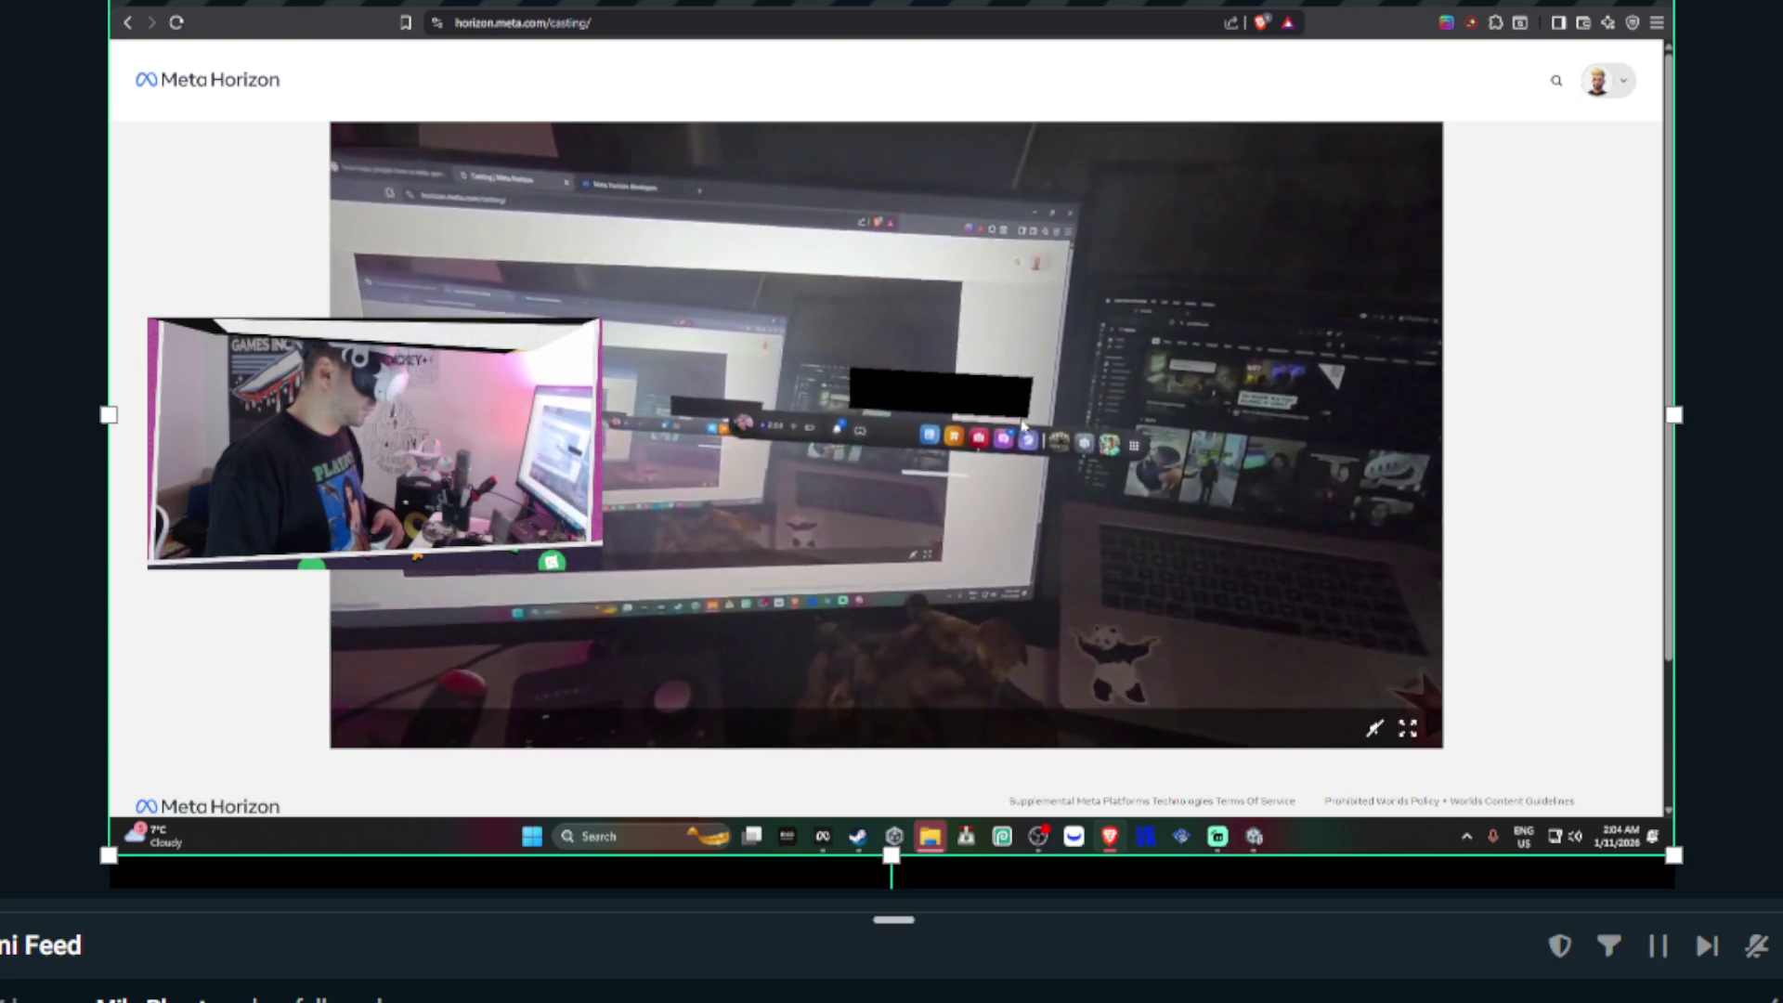
pyautogui.click(1409, 729)
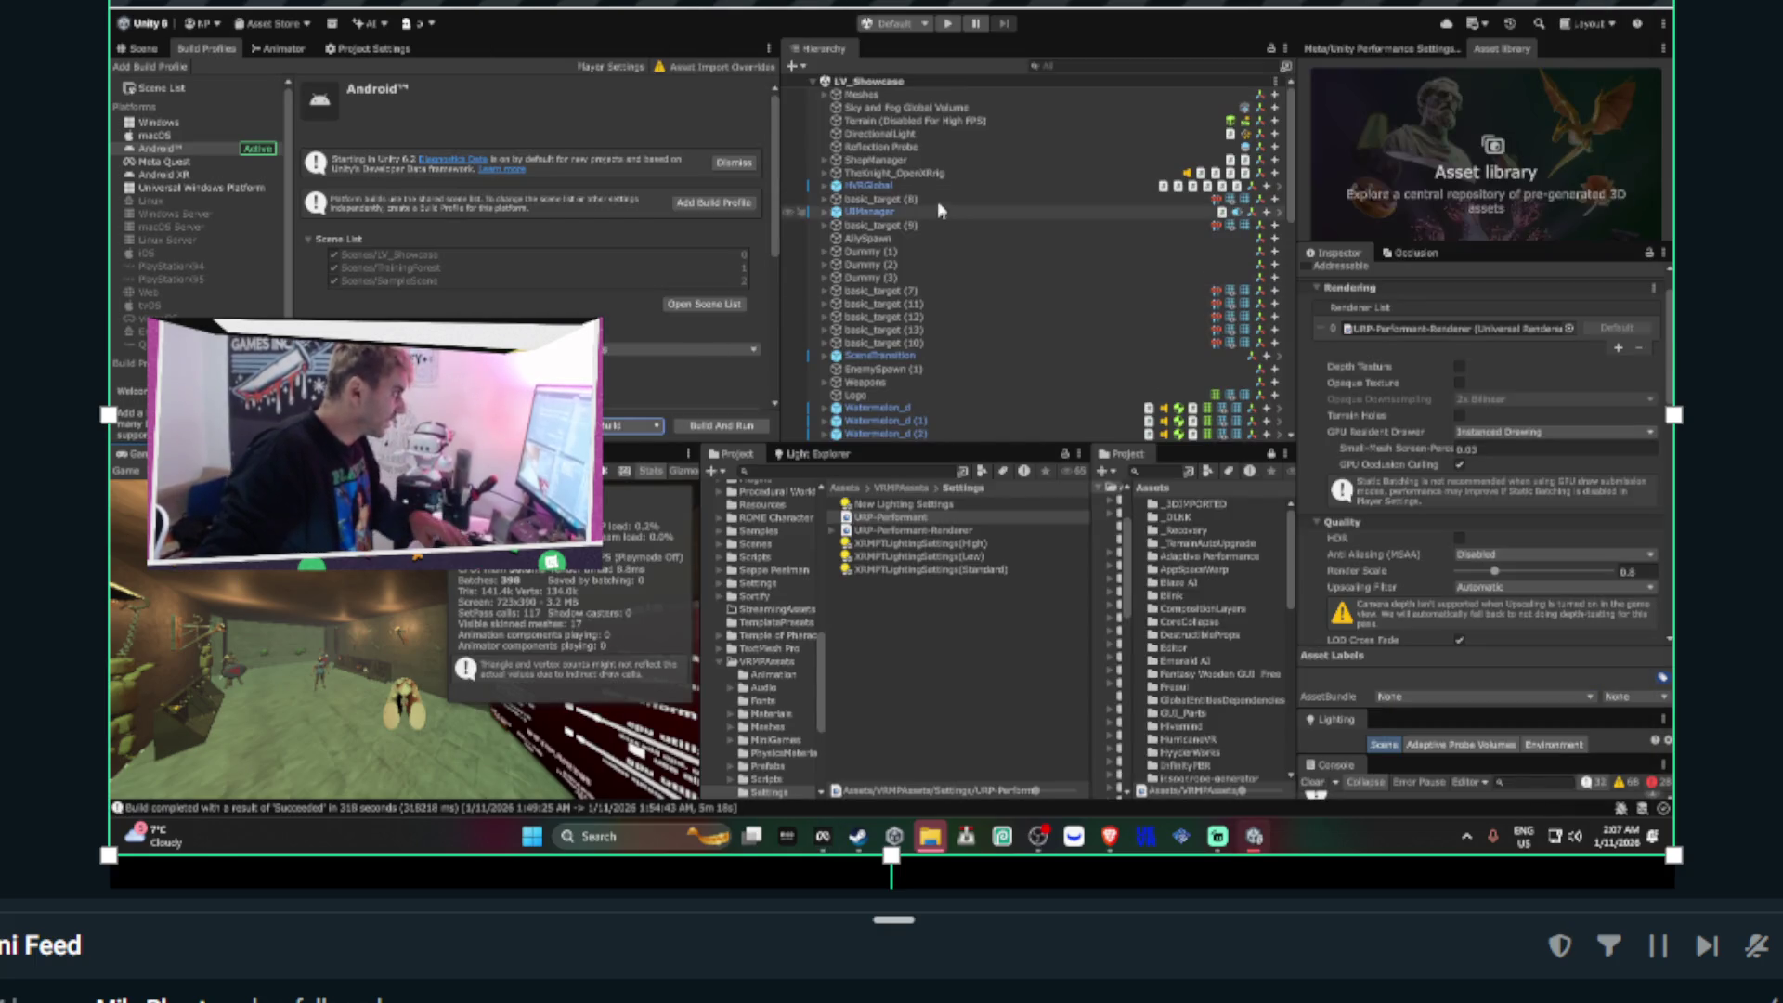
# - Expand TheKnight_OpenXRrig down to Soldier_2 and reset its scale from 0.9 to 1
pyautogui.click(891, 173)
pyautogui.click(825, 174)
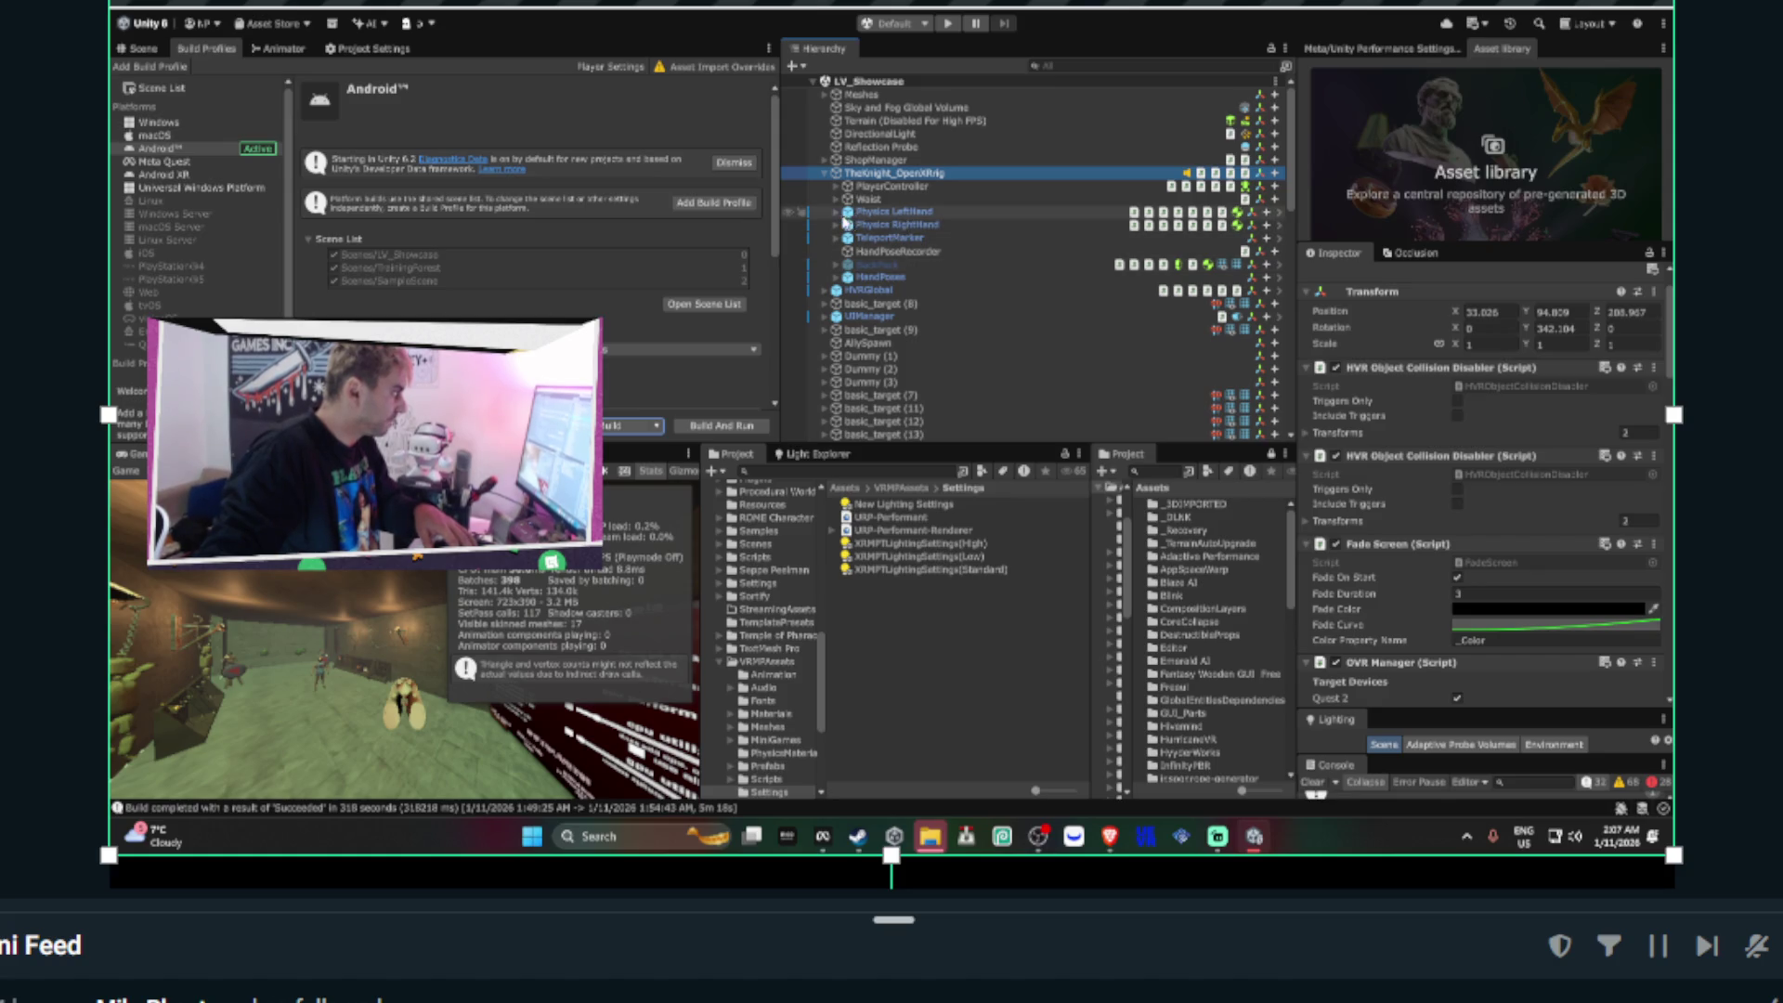
pyautogui.click(837, 186)
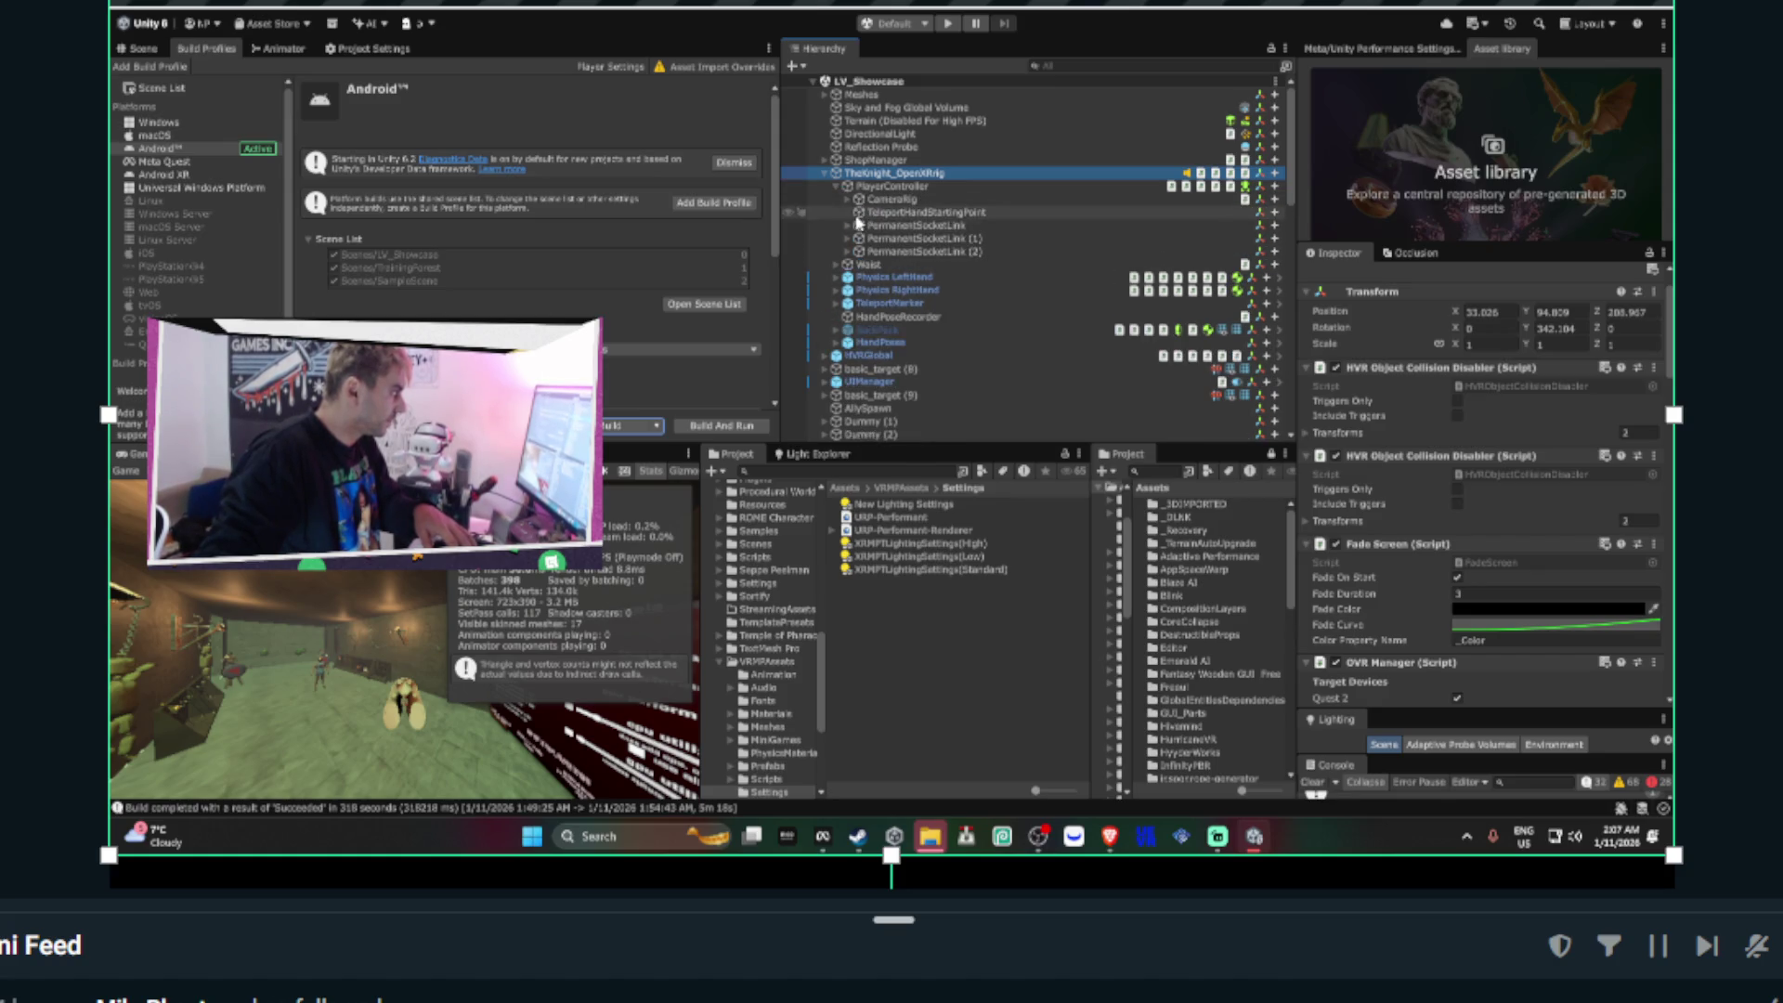
pyautogui.click(847, 199)
pyautogui.click(858, 212)
pyautogui.click(870, 225)
pyautogui.click(915, 277)
pyautogui.rightClick(1340, 380)
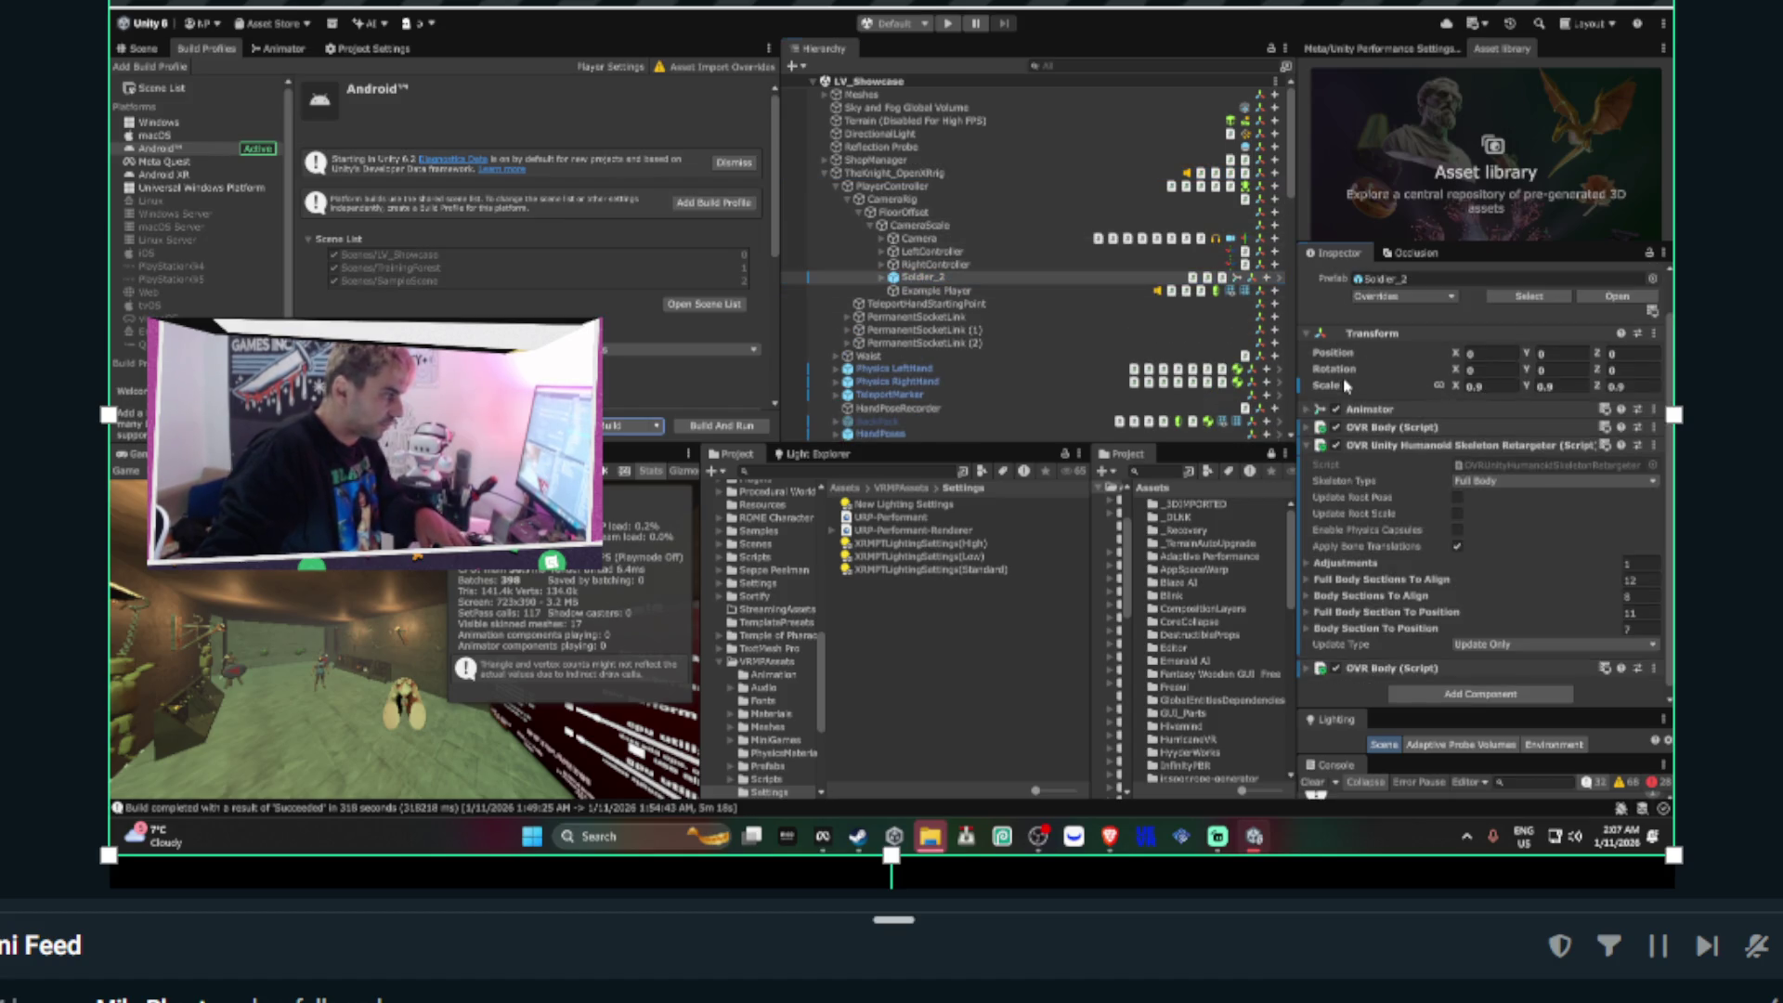
pyautogui.click(1397, 448)
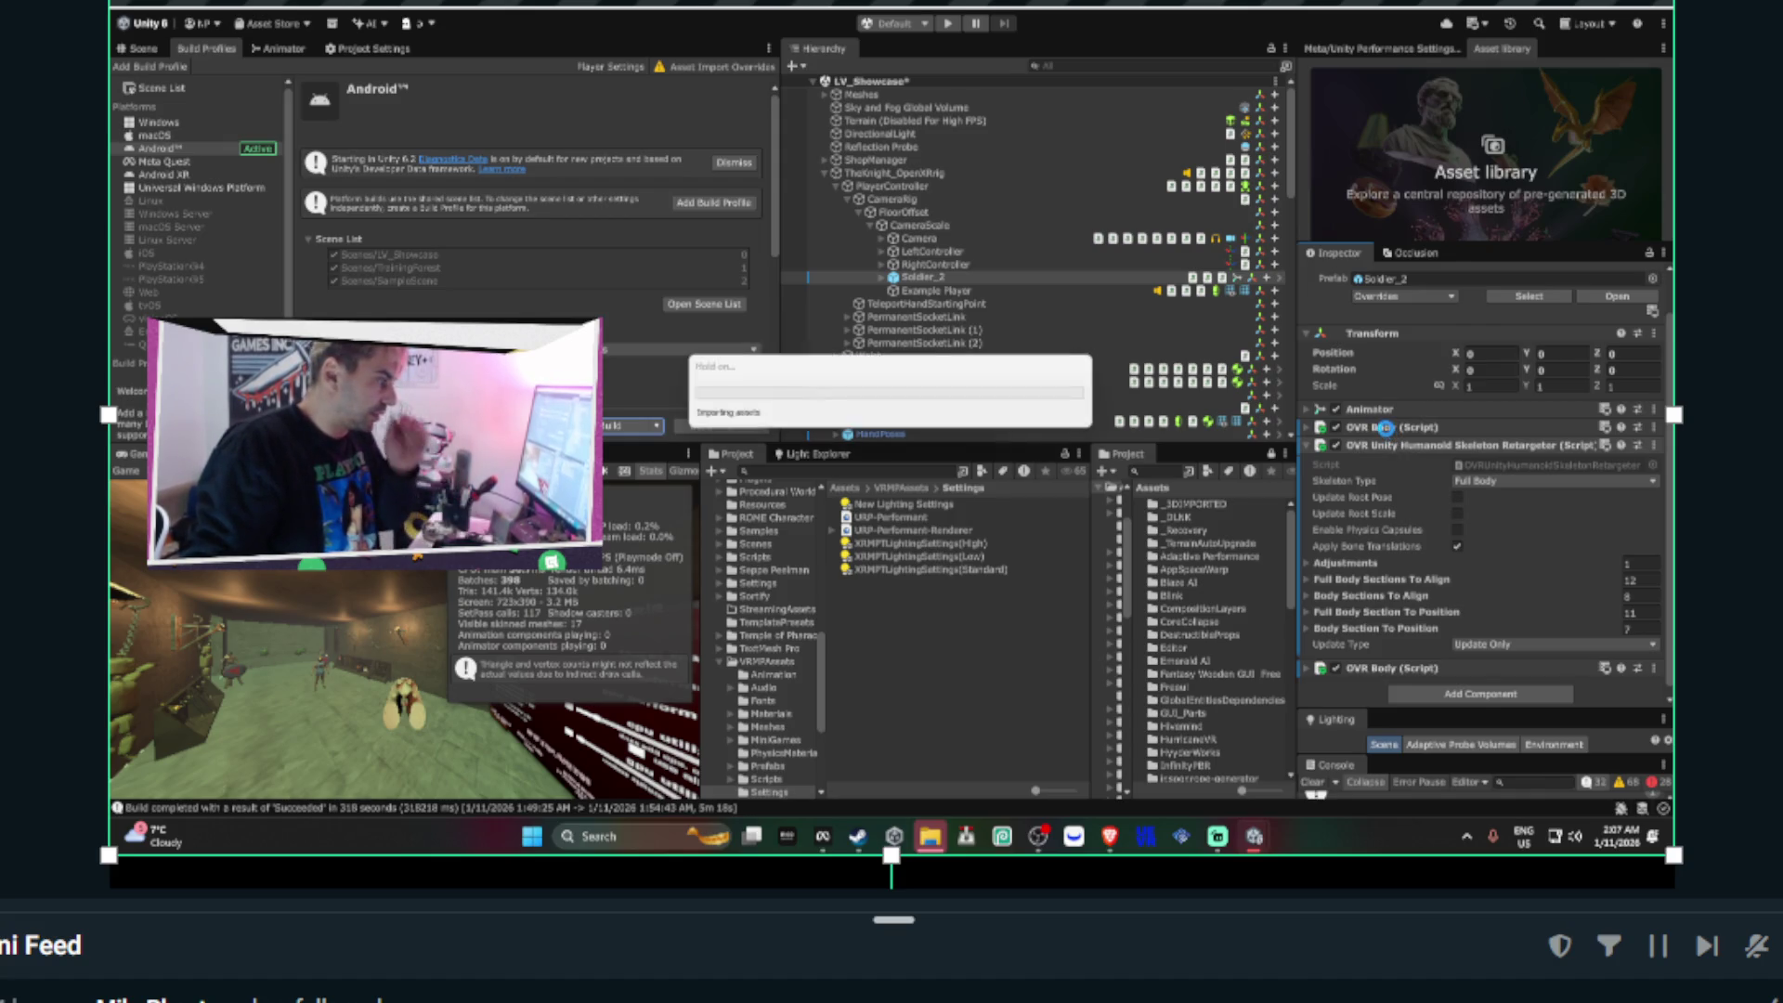
# - Set Misc Rotation Offset X to -35 on both LeftOffset and RightOffset
pyautogui.click(1082, 64)
pyautogui.write('offset')
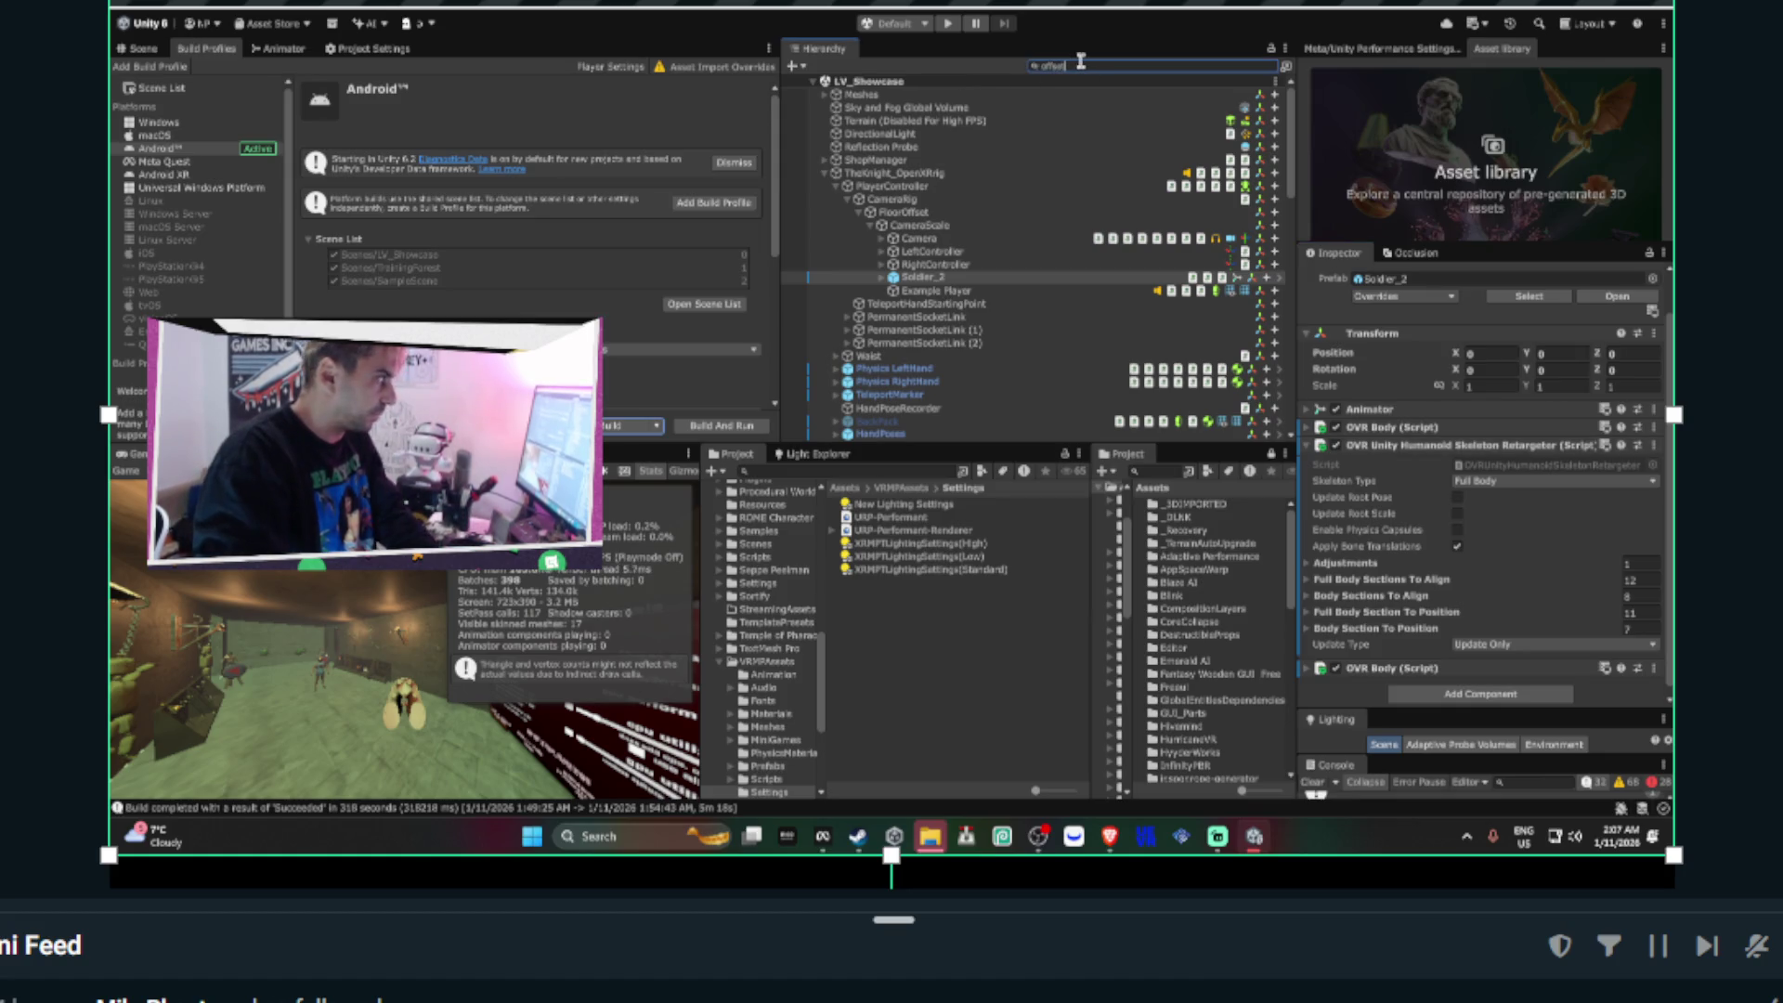
pyautogui.click(882, 239)
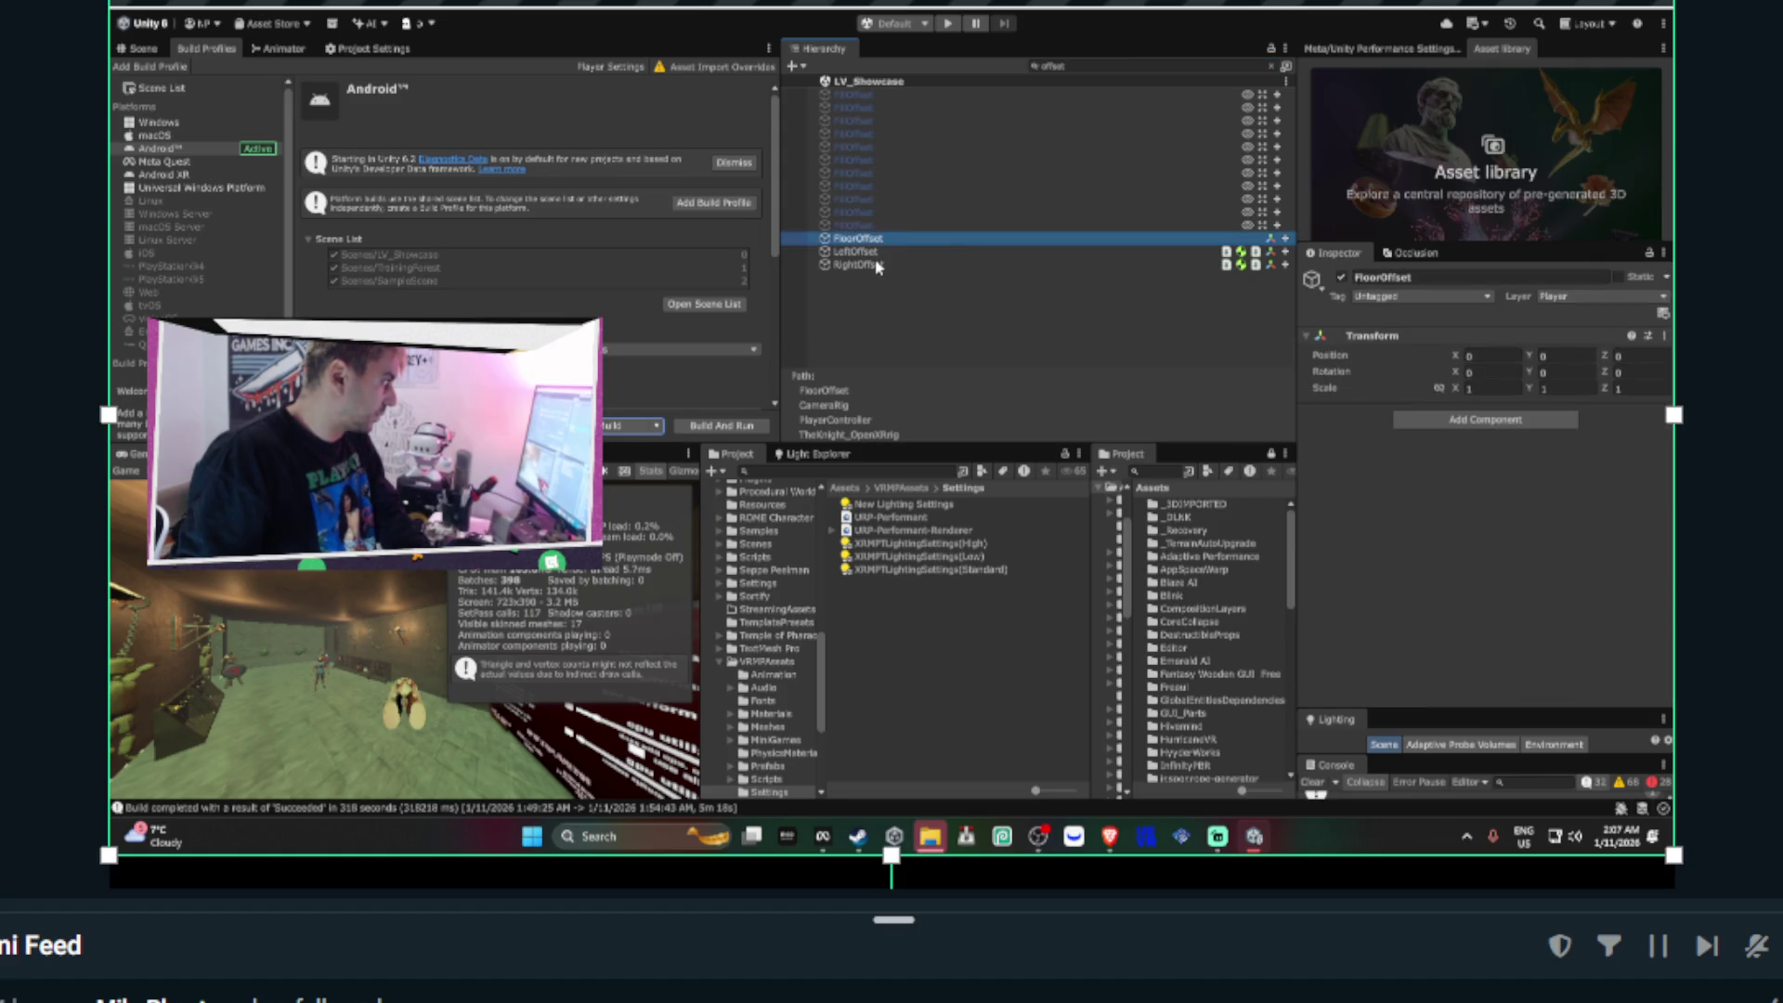
pyautogui.click(875, 253)
pyautogui.keyDown('shift'); pyautogui.click(863, 265); pyautogui.keyUp('shift')
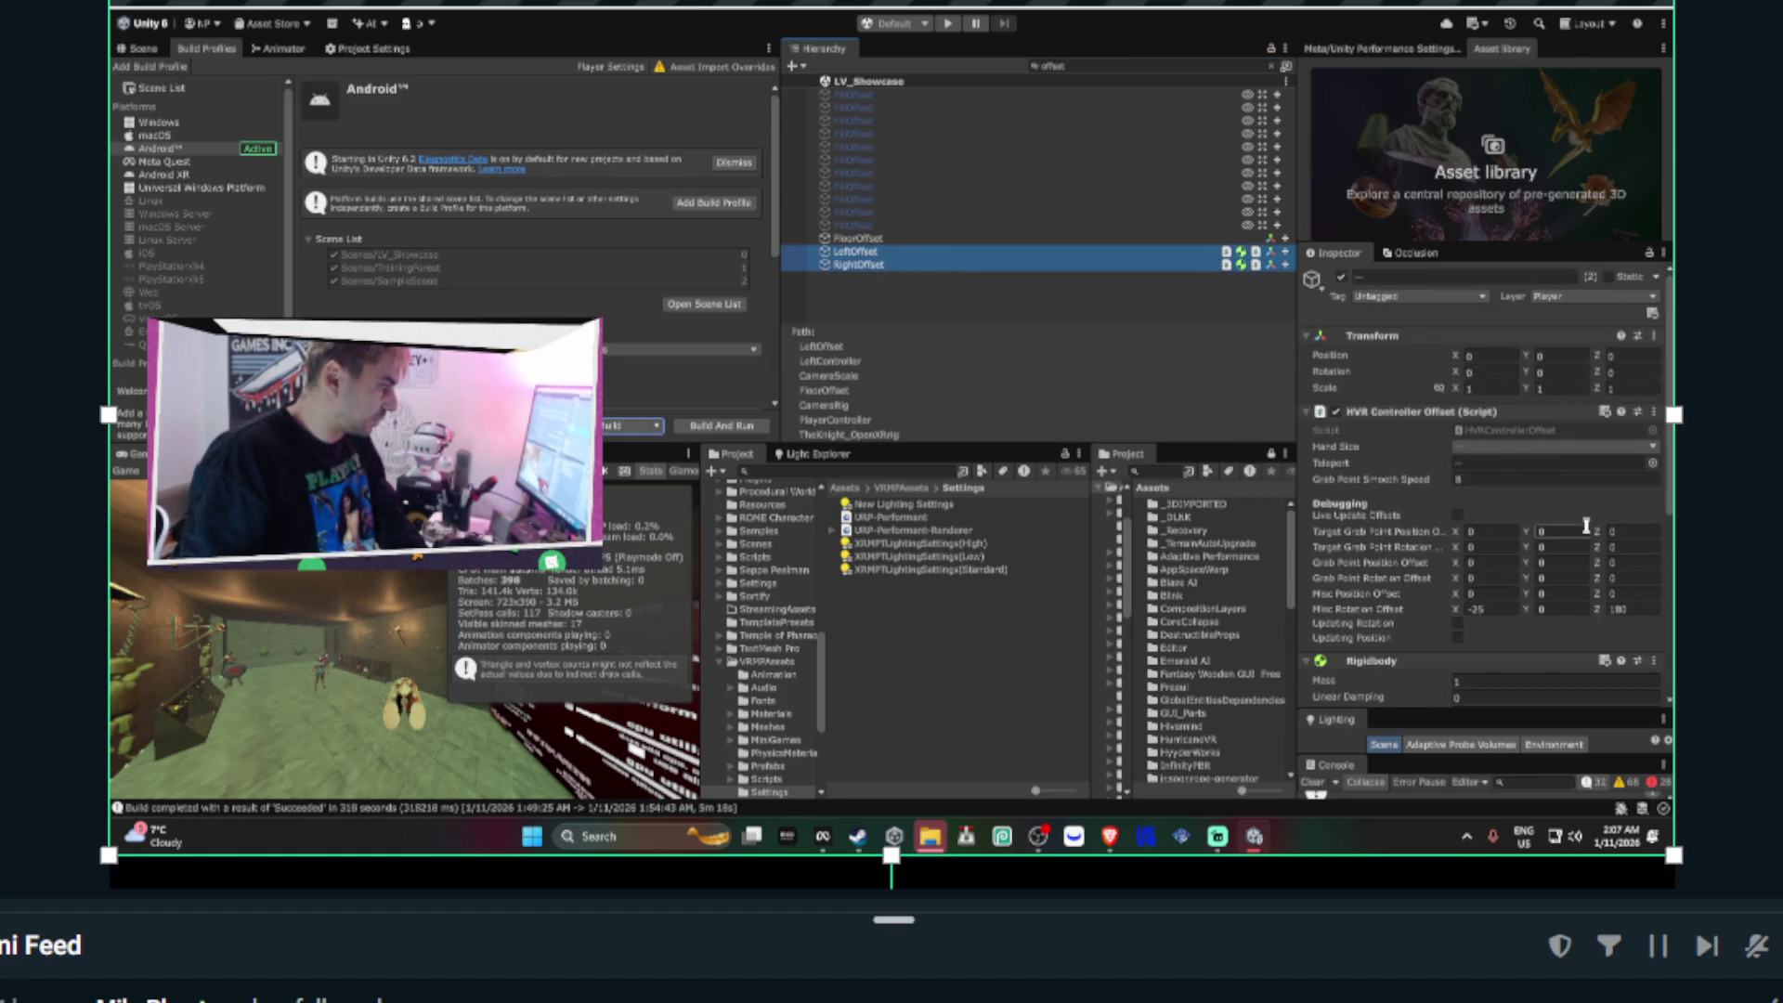
pyautogui.click(1512, 609)
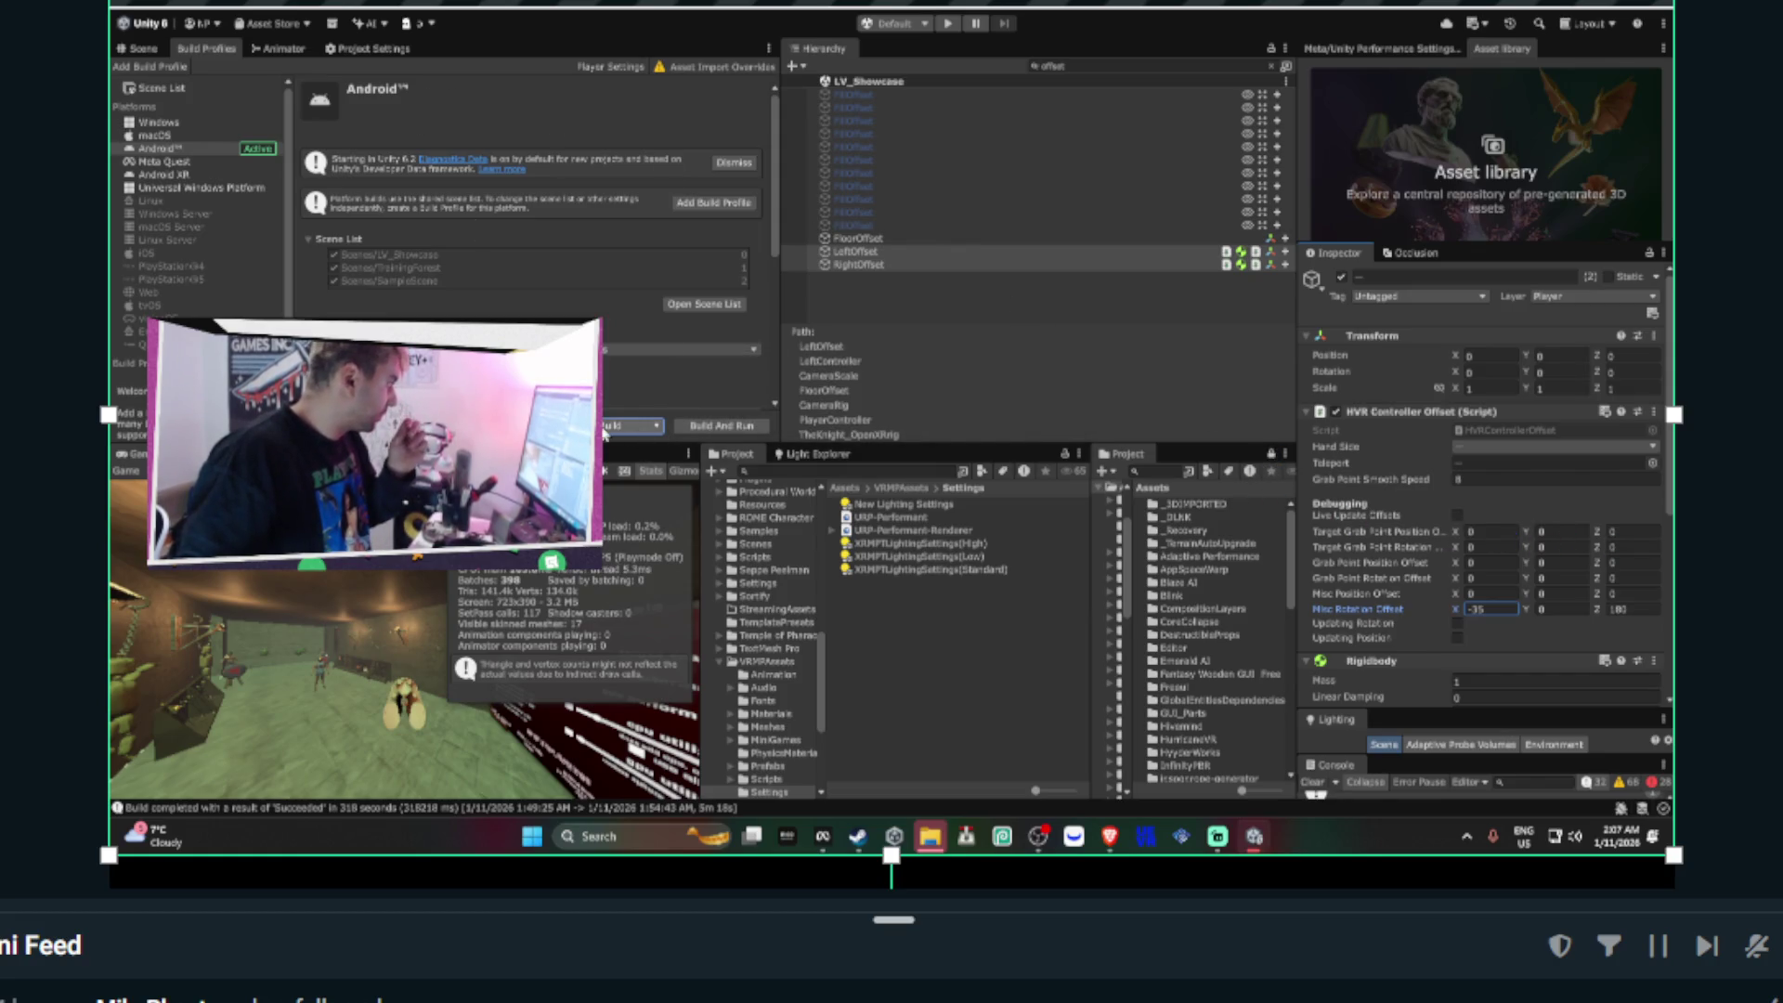
pyautogui.click(721, 426)
# - Build the Android app, replacing the existing Invictus_2026.apk, then return to Developer Hub
pyautogui.click(923, 587)
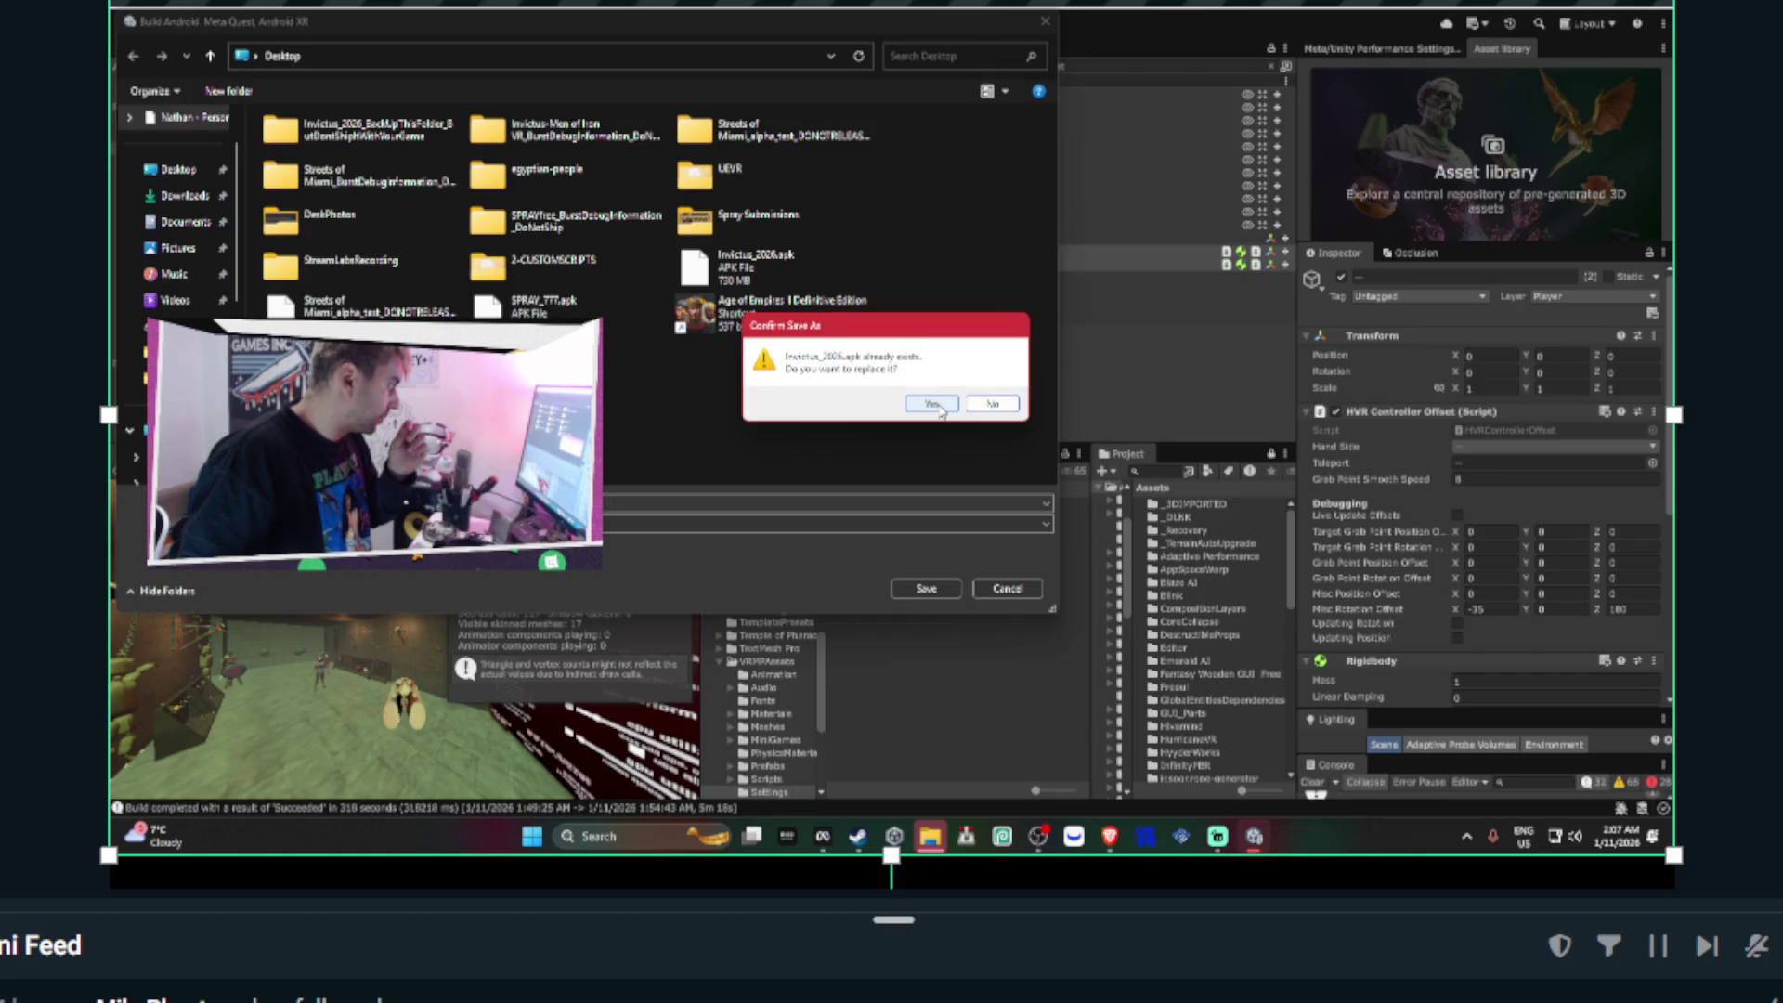
pyautogui.click(953, 399)
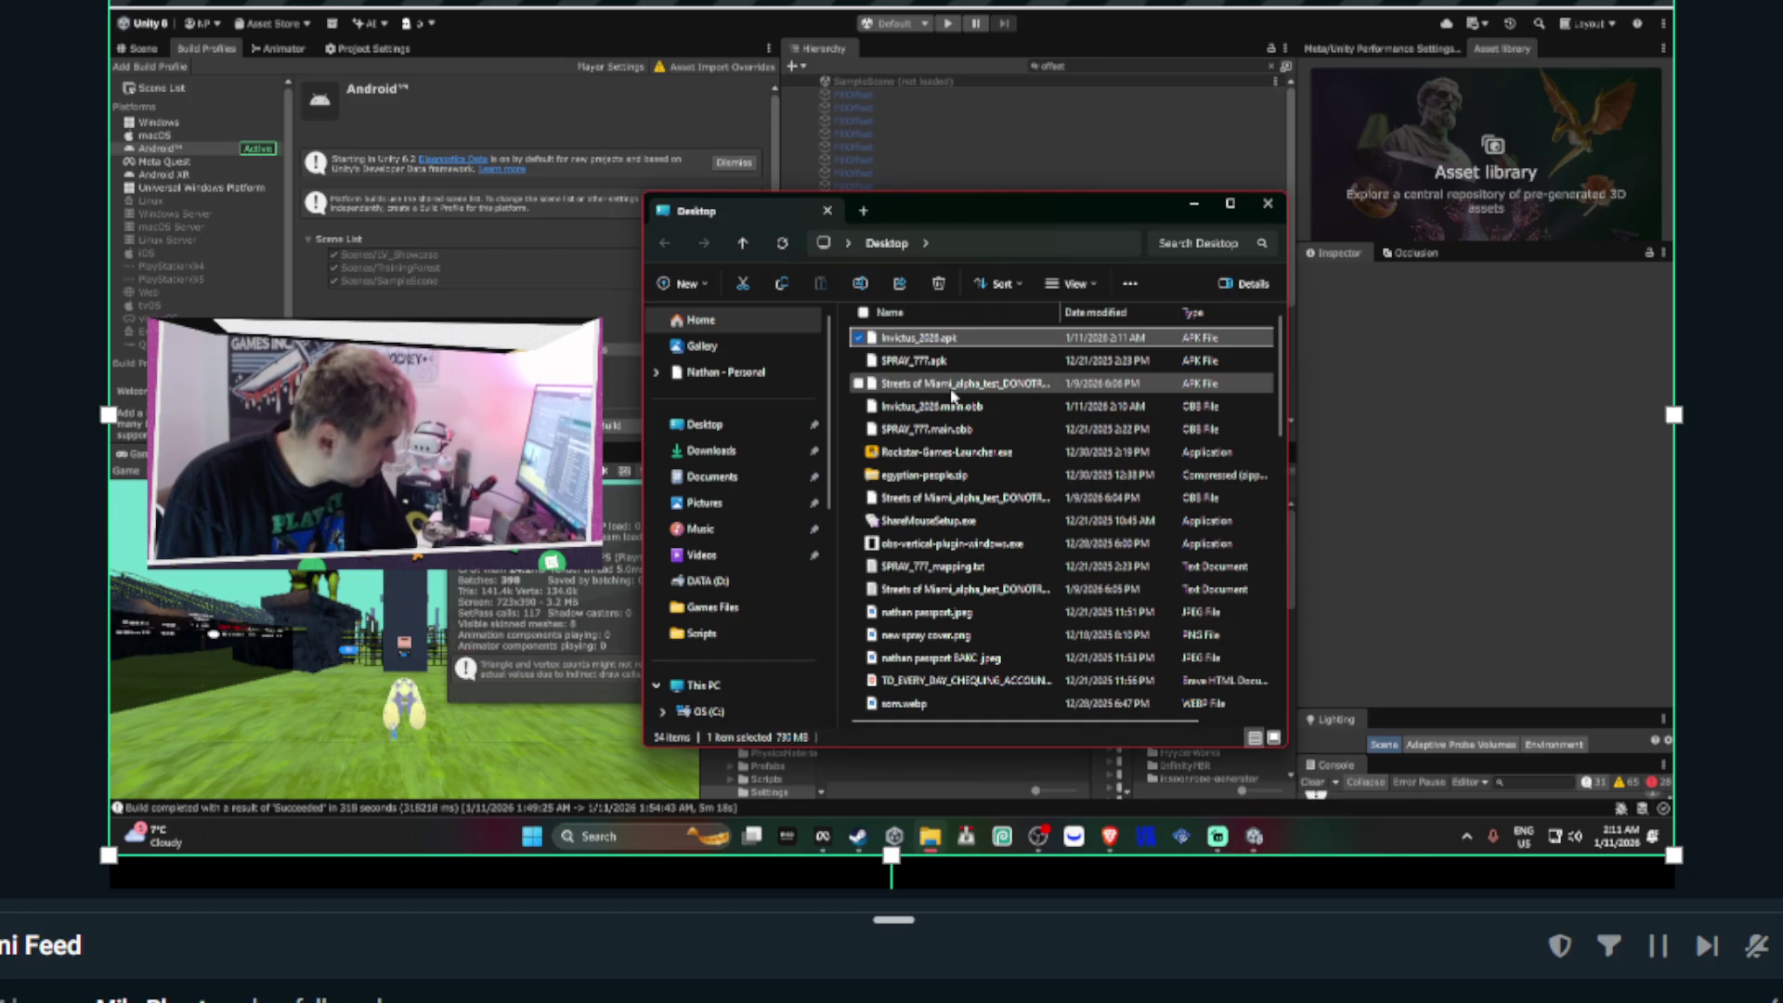
pyautogui.click(823, 836)
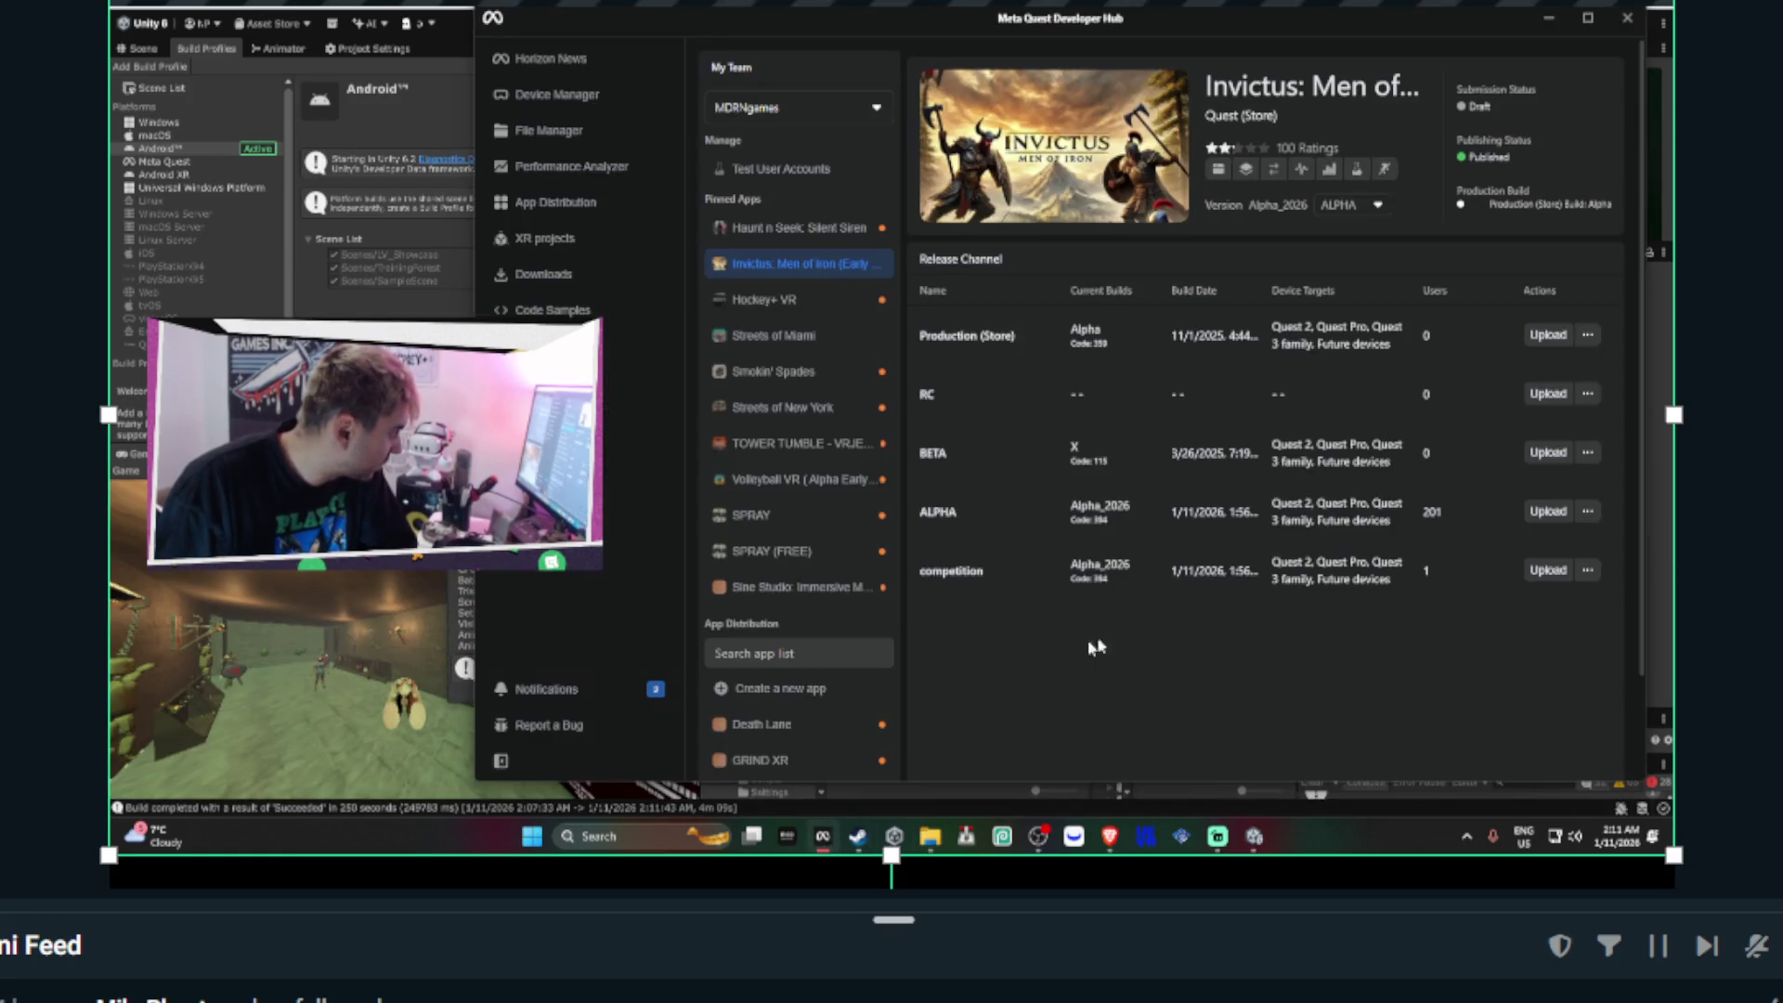
# - Upload the new Invictus build to the ALPHA release channel
pyautogui.click(1545, 512)
pyautogui.click(1232, 663)
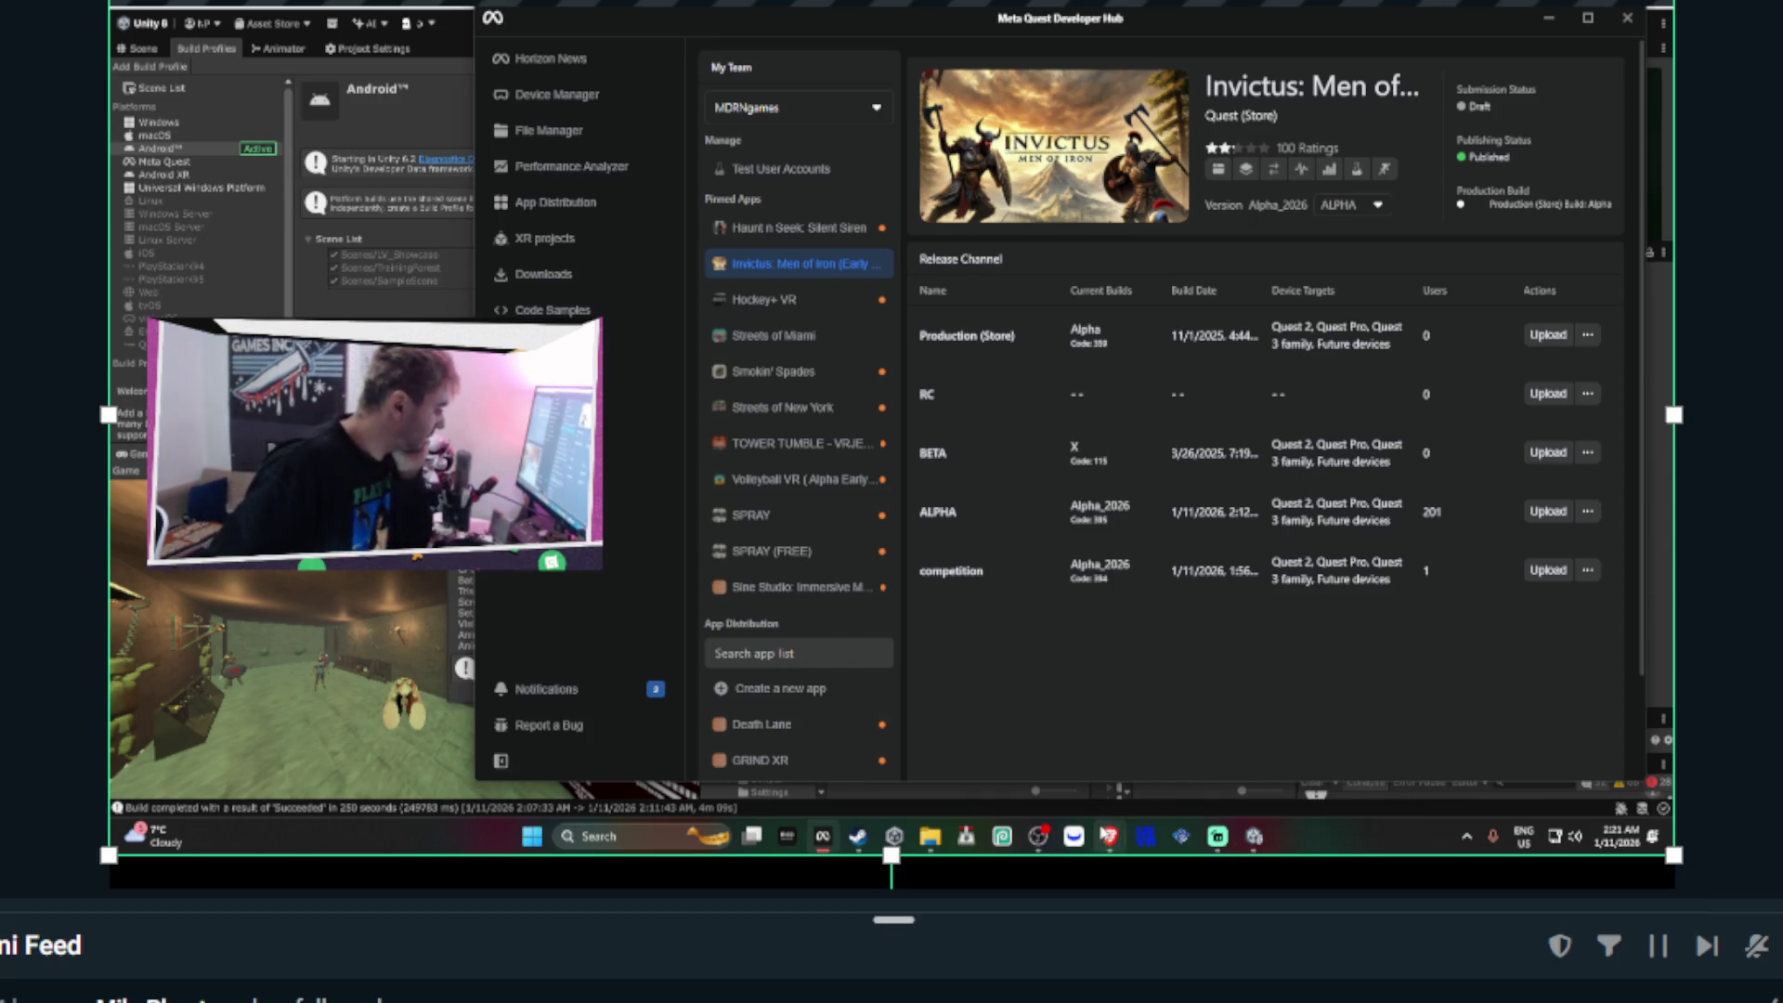
# - Open the Release channels list under Distribution on the Meta Horizon Developer Dashboard
pyautogui.moveTo(1110, 836)
pyautogui.click(1207, 775)
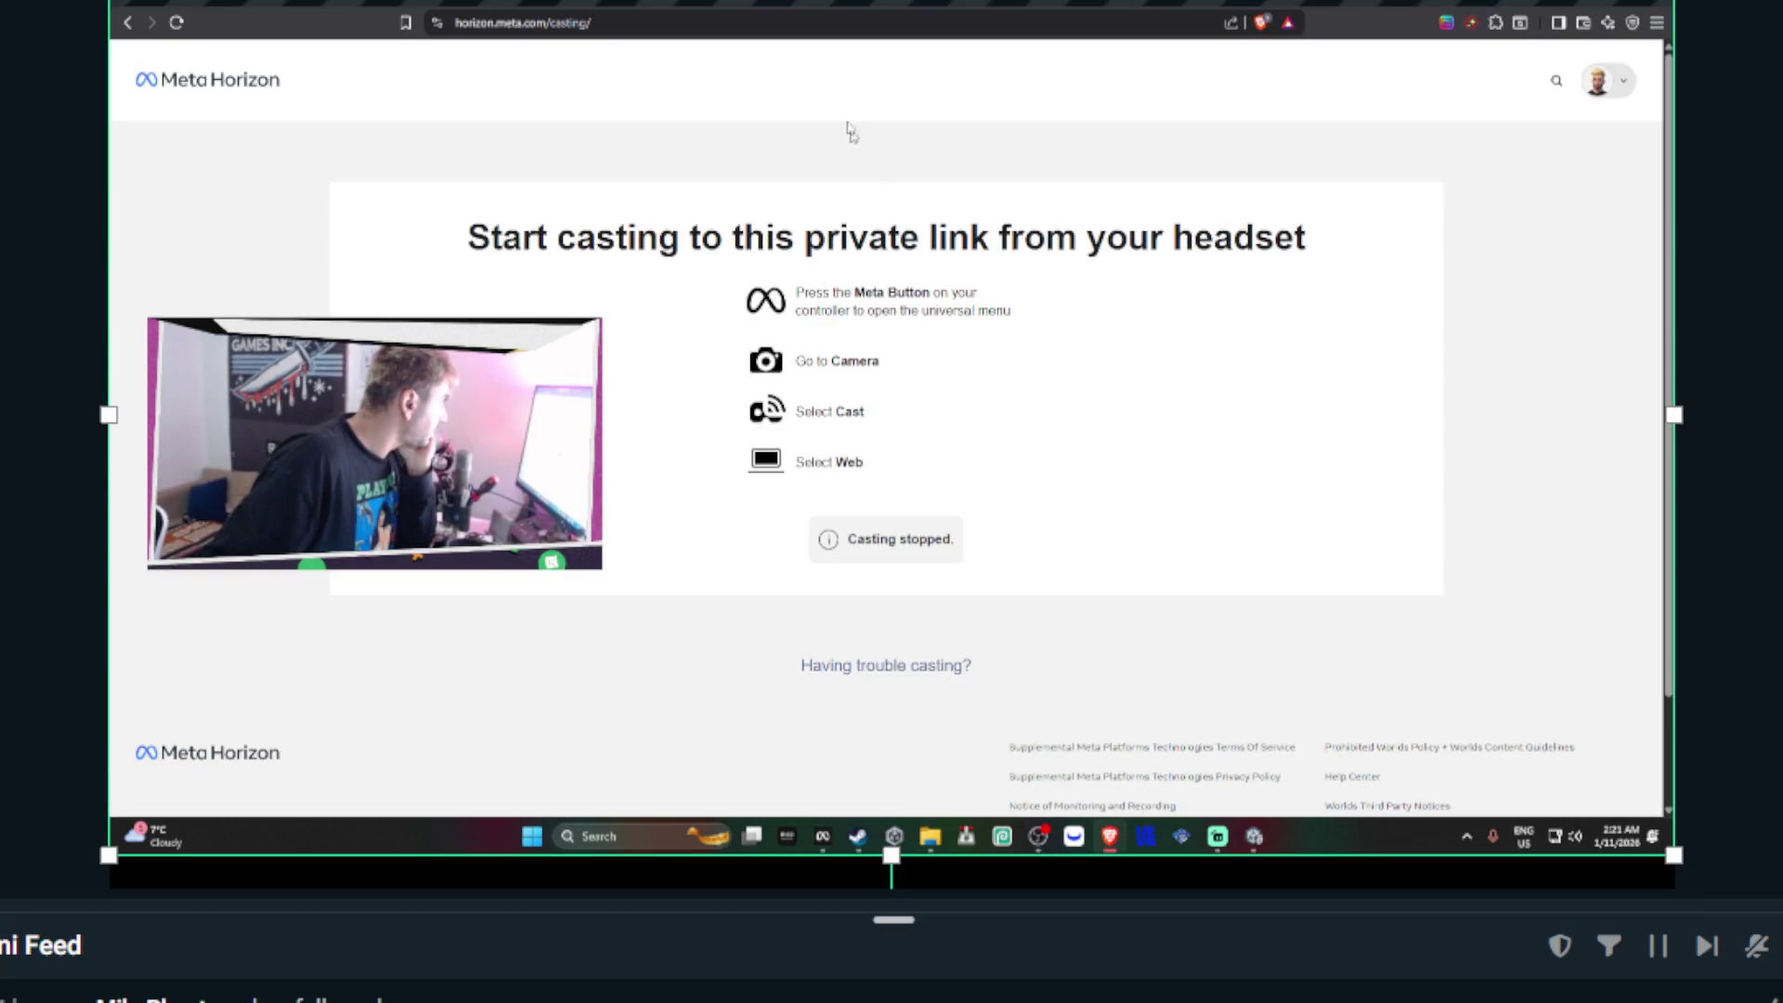
pyautogui.click(780, 9)
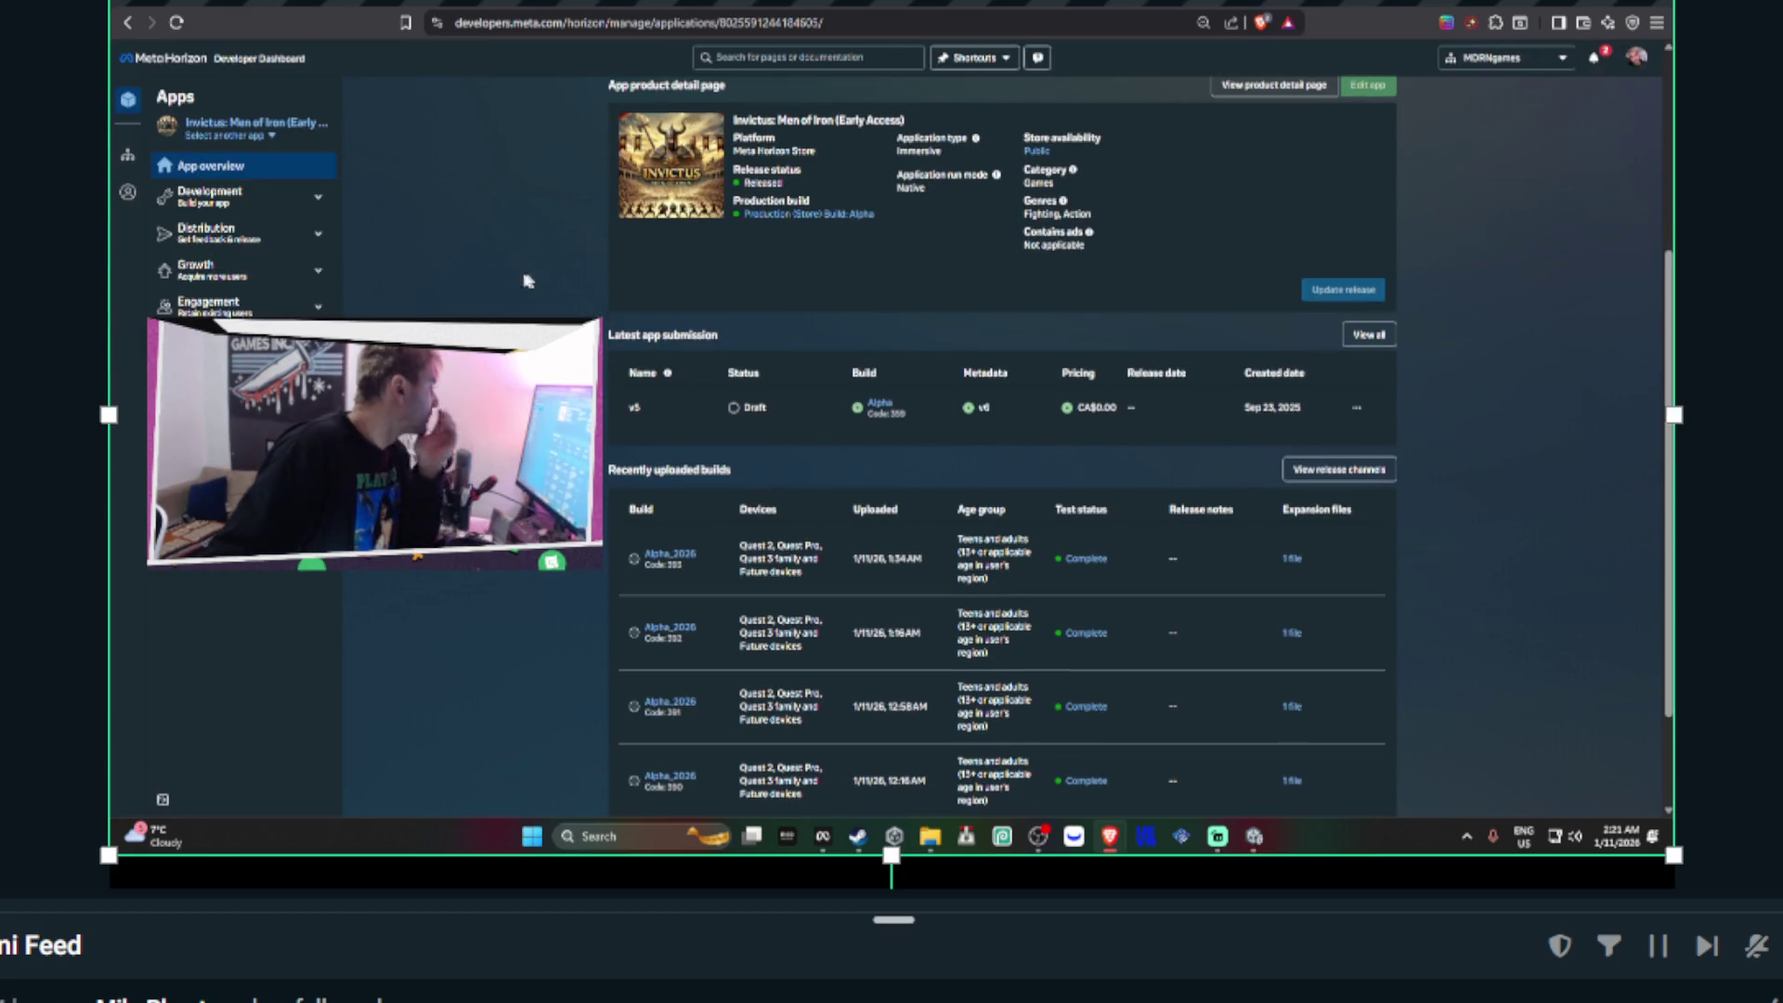
pyautogui.click(316, 234)
pyautogui.click(285, 295)
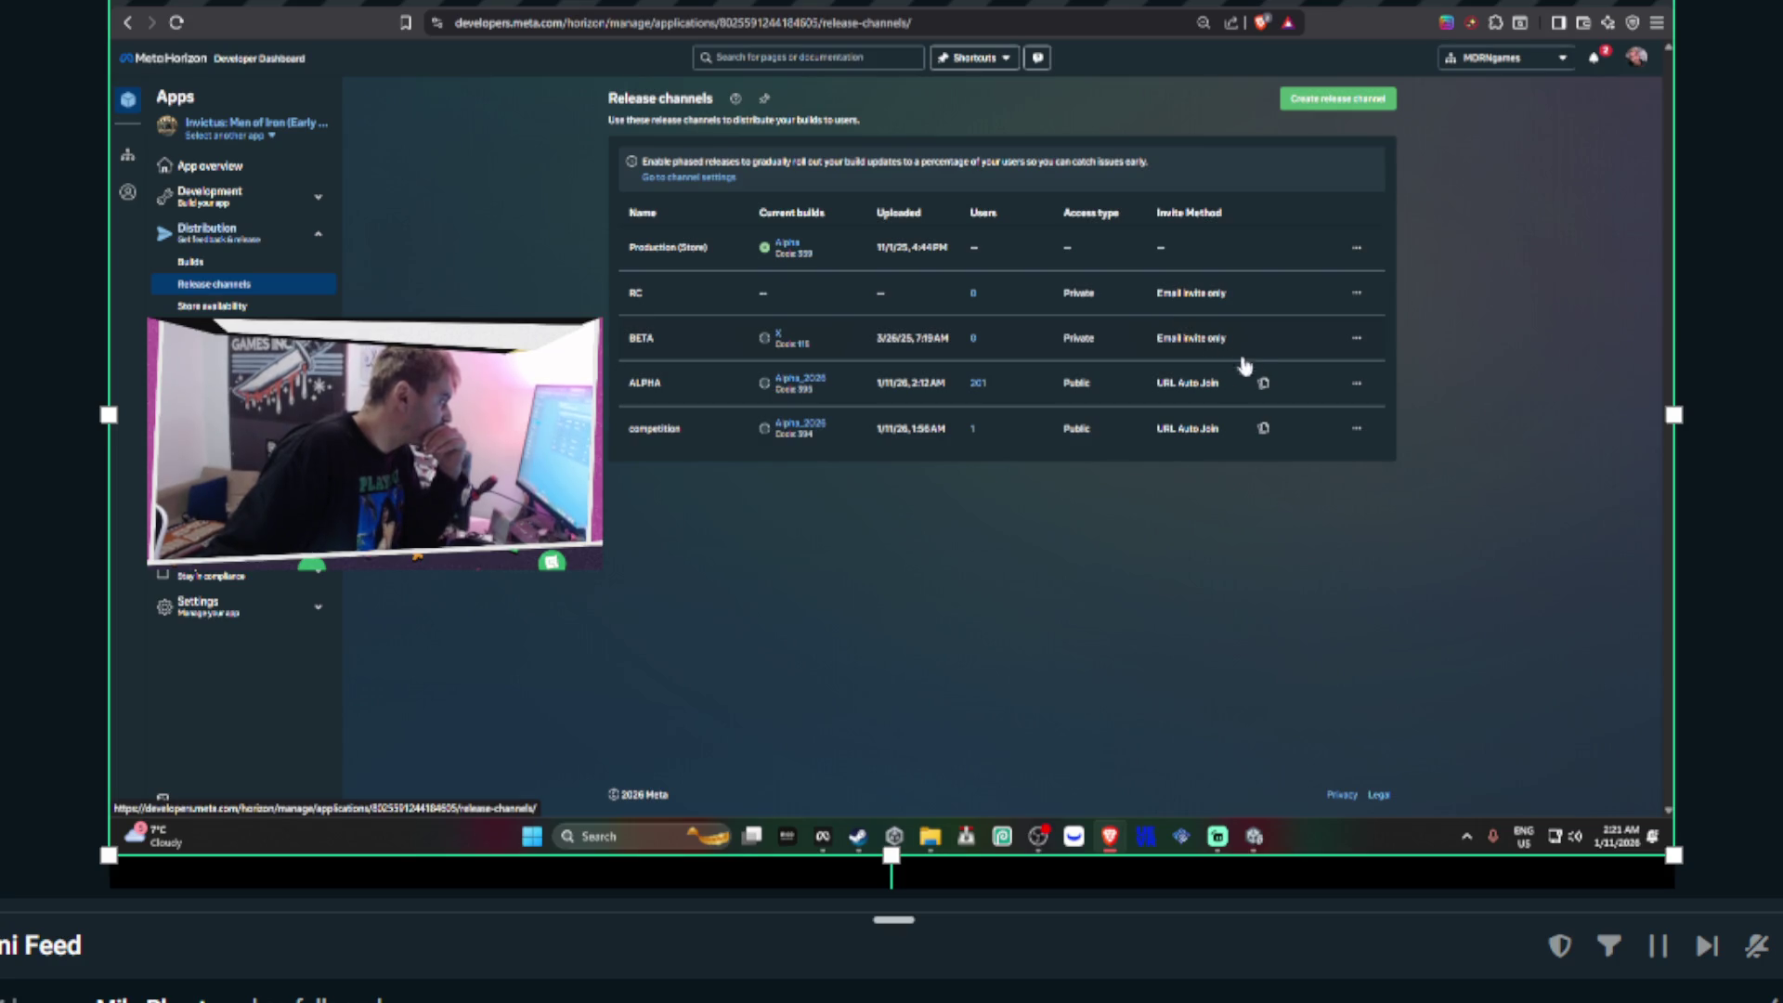
# - Push ALPHA's build to Production (Store) with new build status Approved
pyautogui.click(1357, 383)
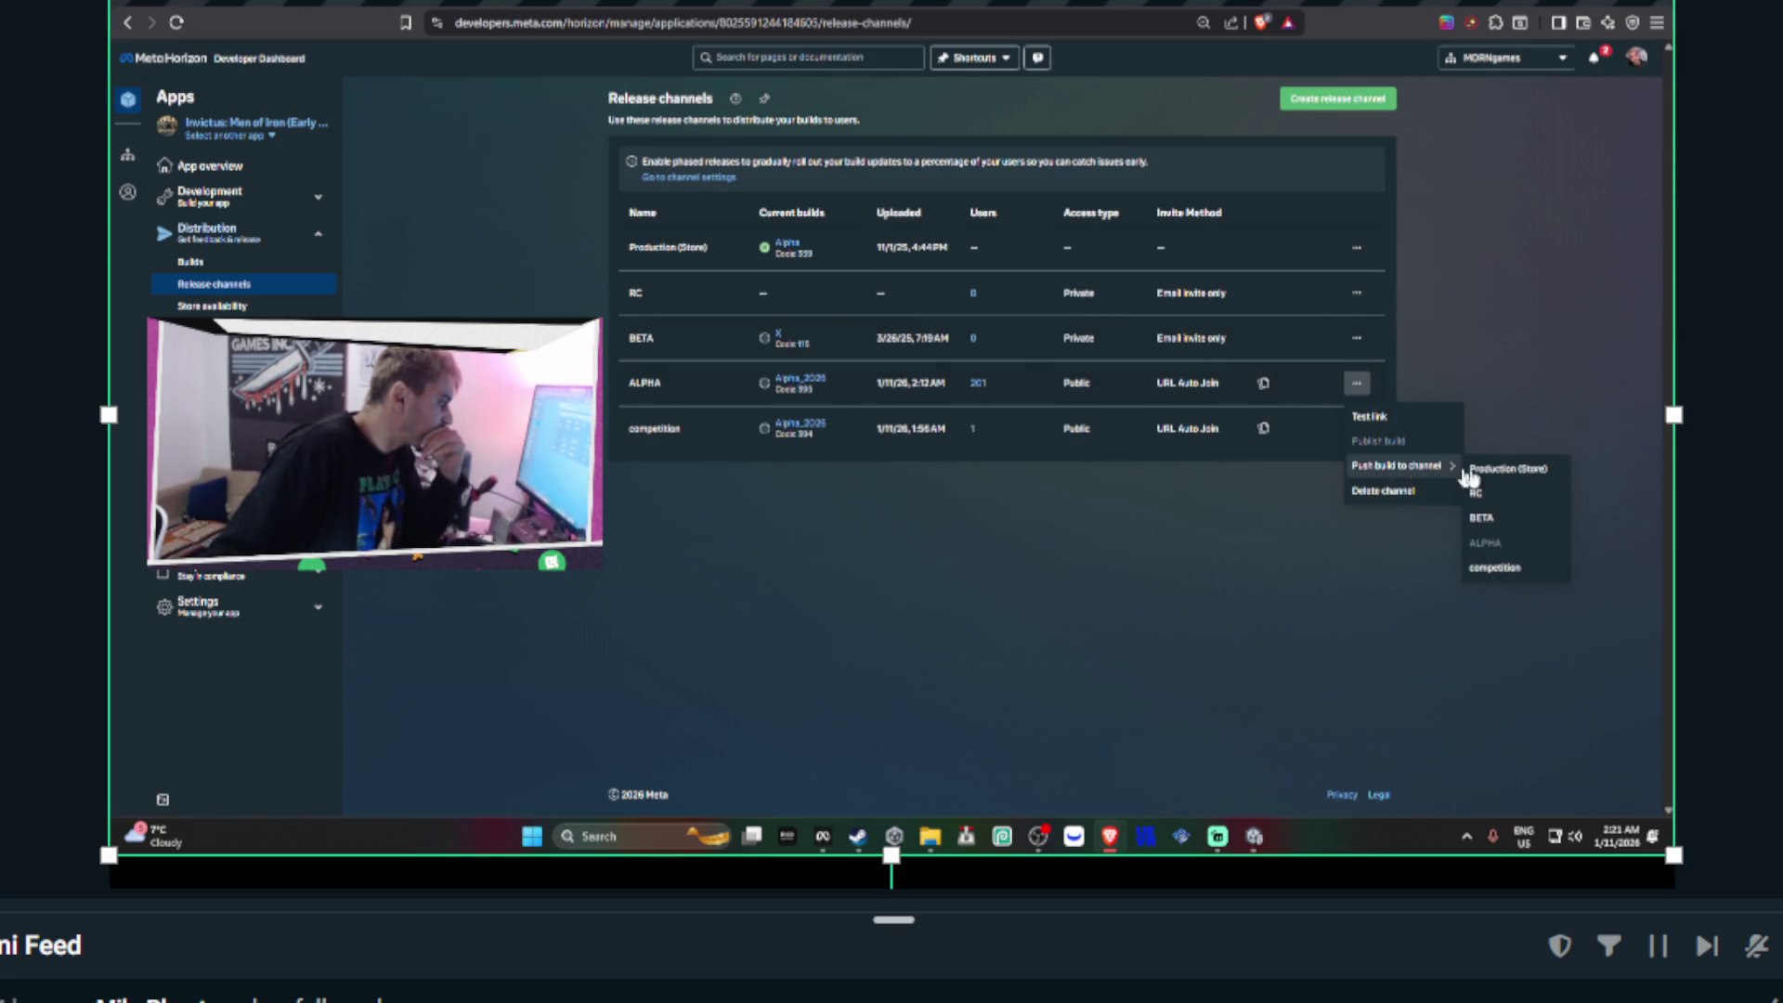
pyautogui.click(1506, 469)
pyautogui.click(795, 374)
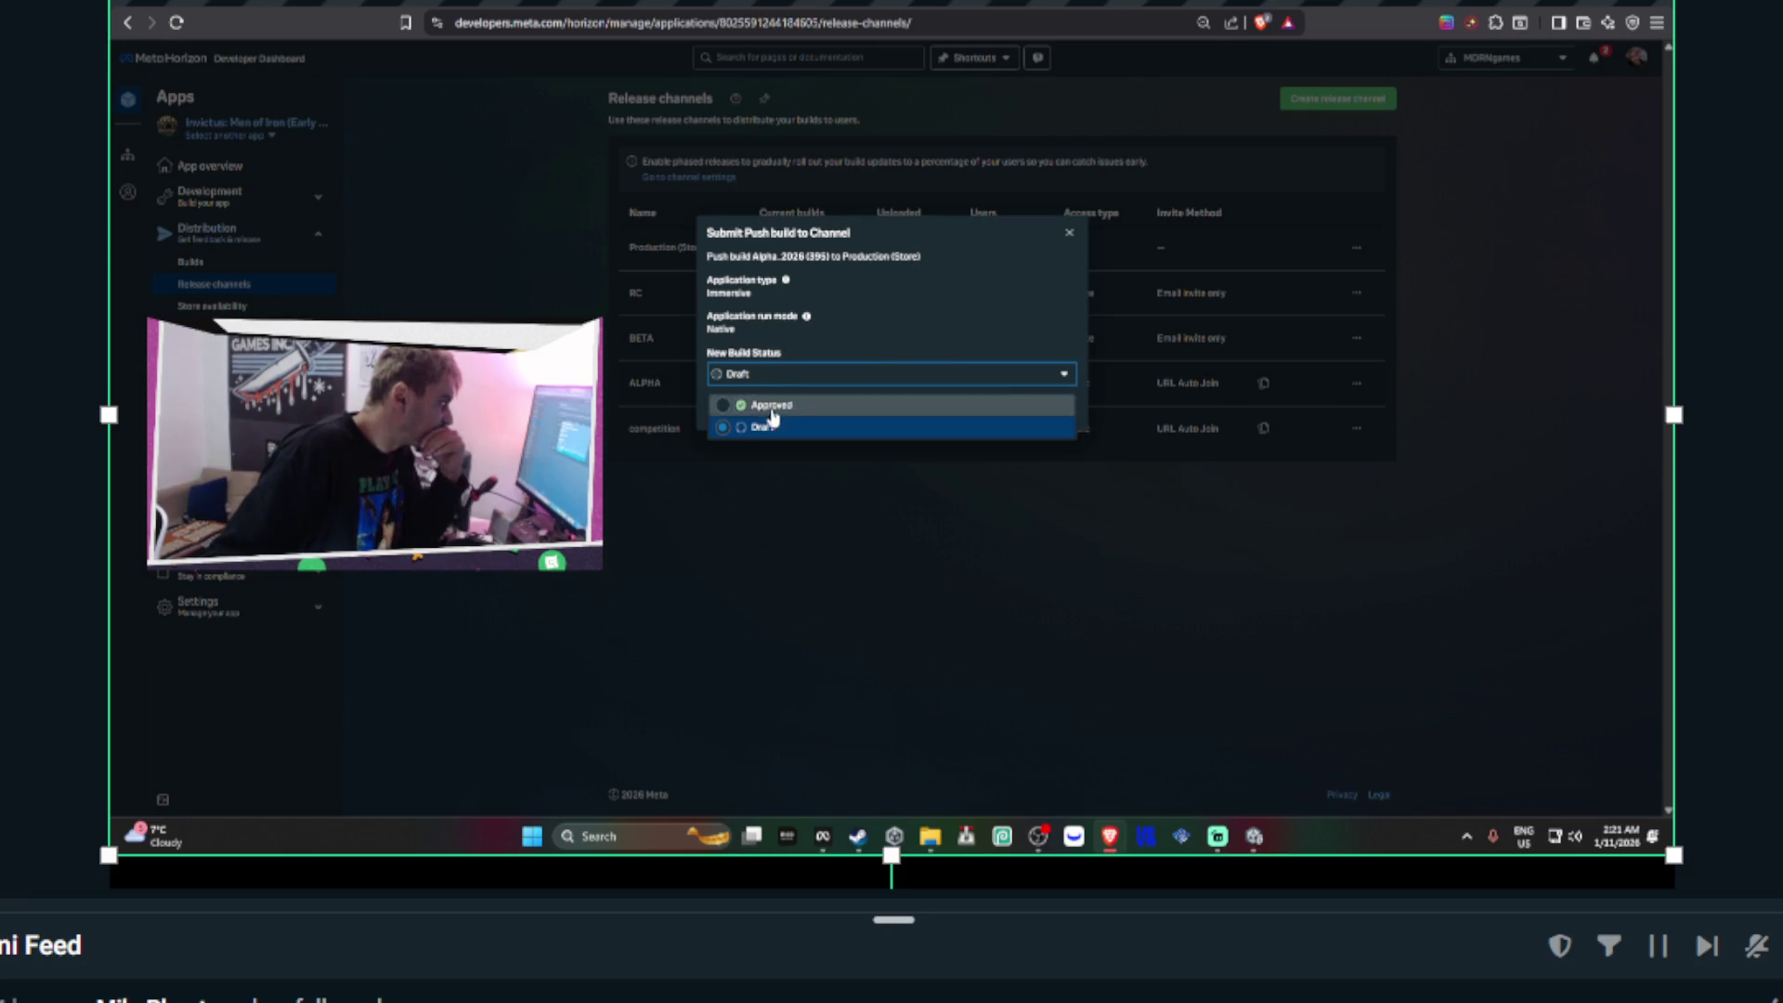
pyautogui.click(772, 405)
pyautogui.click(1058, 490)
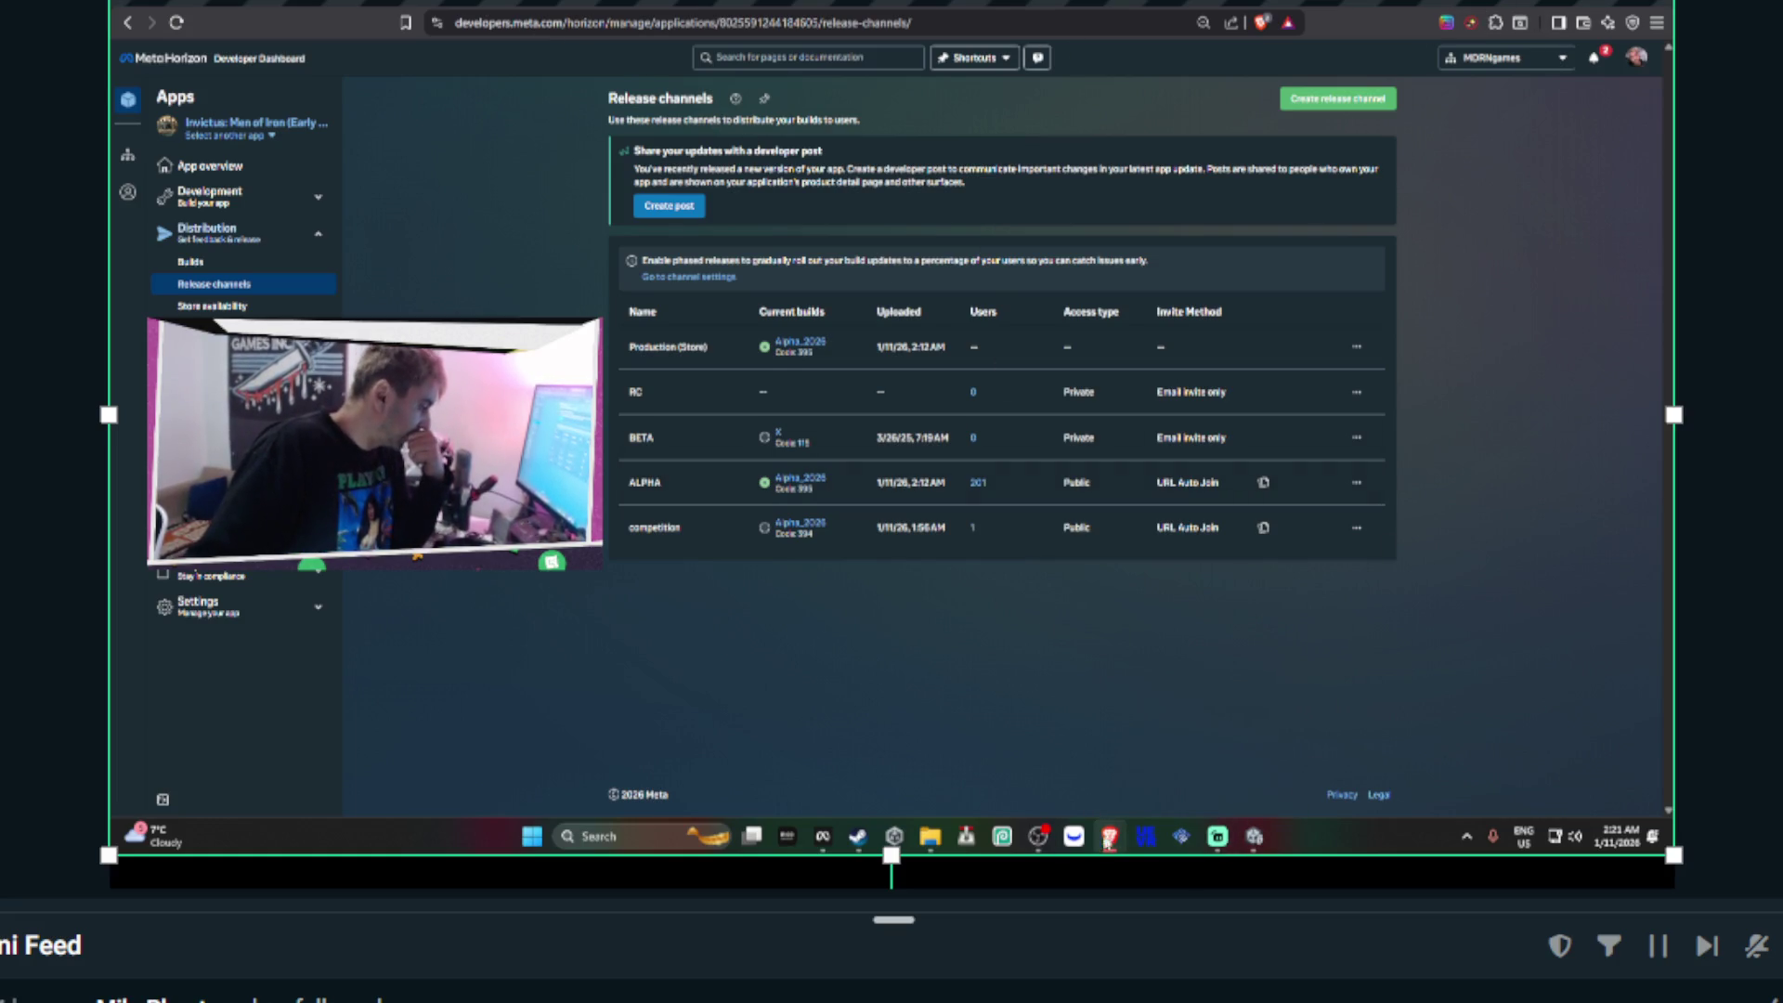
pyautogui.moveTo(1109, 835)
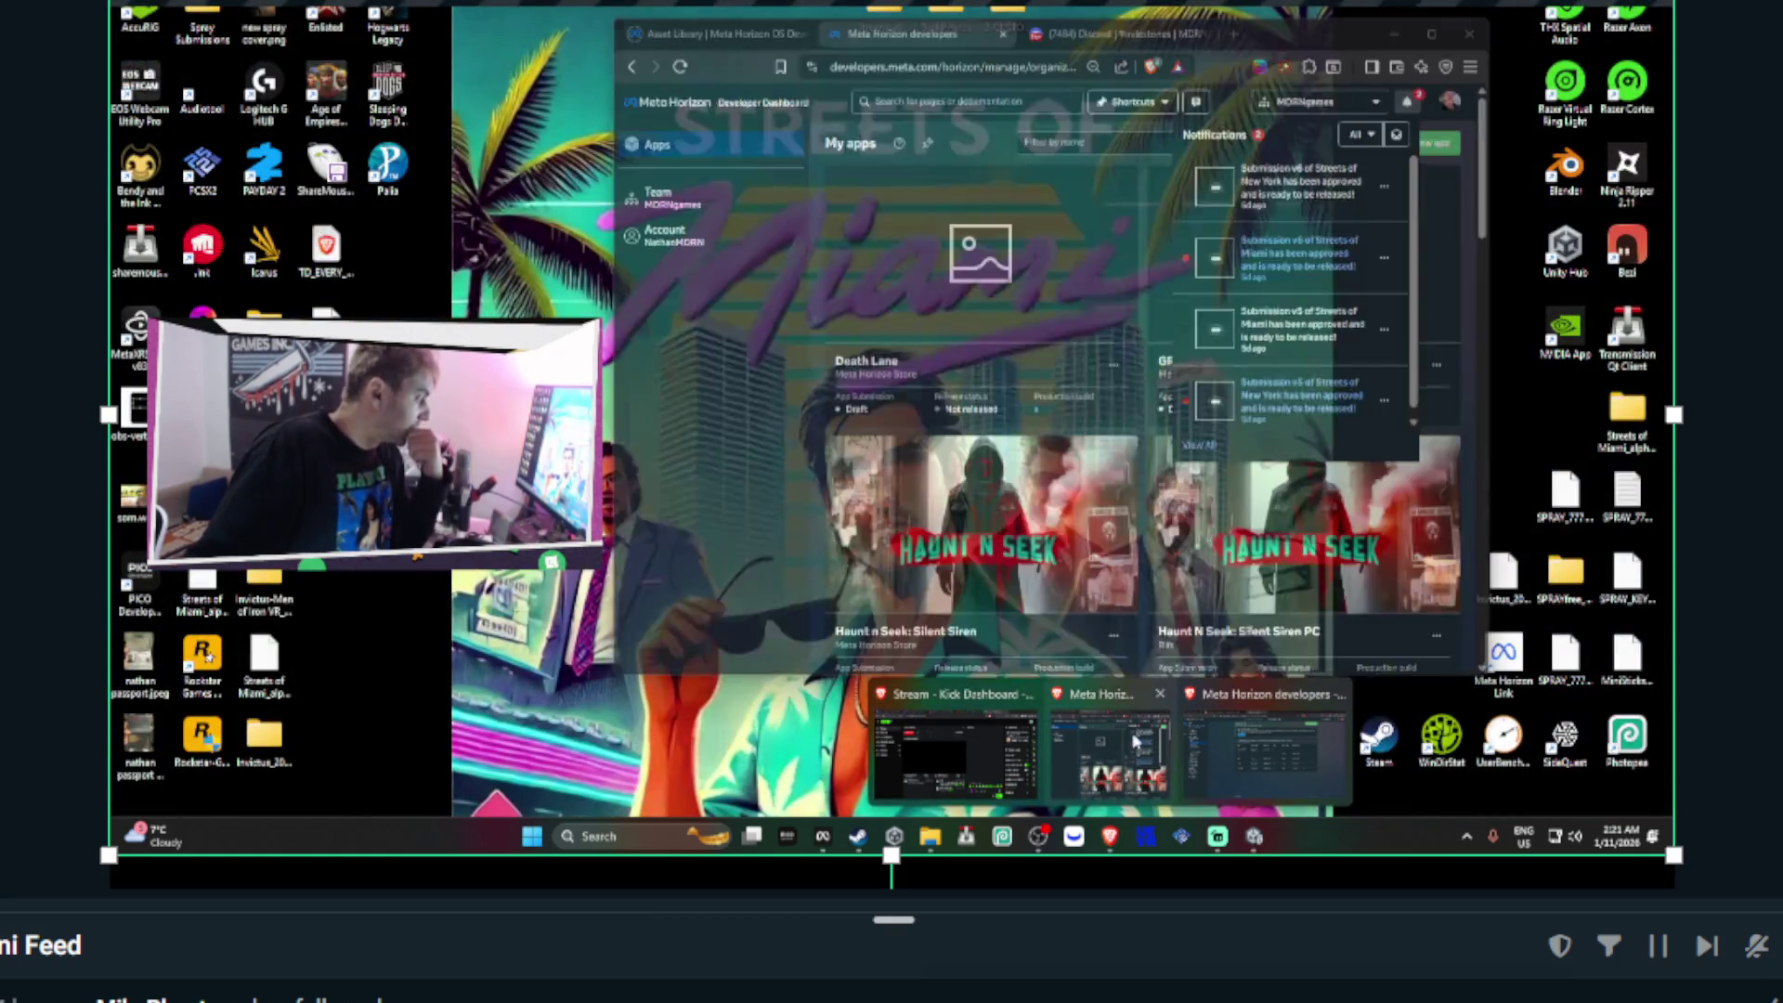
# - Drag the Invictus category above SPRAY in Discord and expand its channels
pyautogui.click(1133, 740)
pyautogui.click(1110, 33)
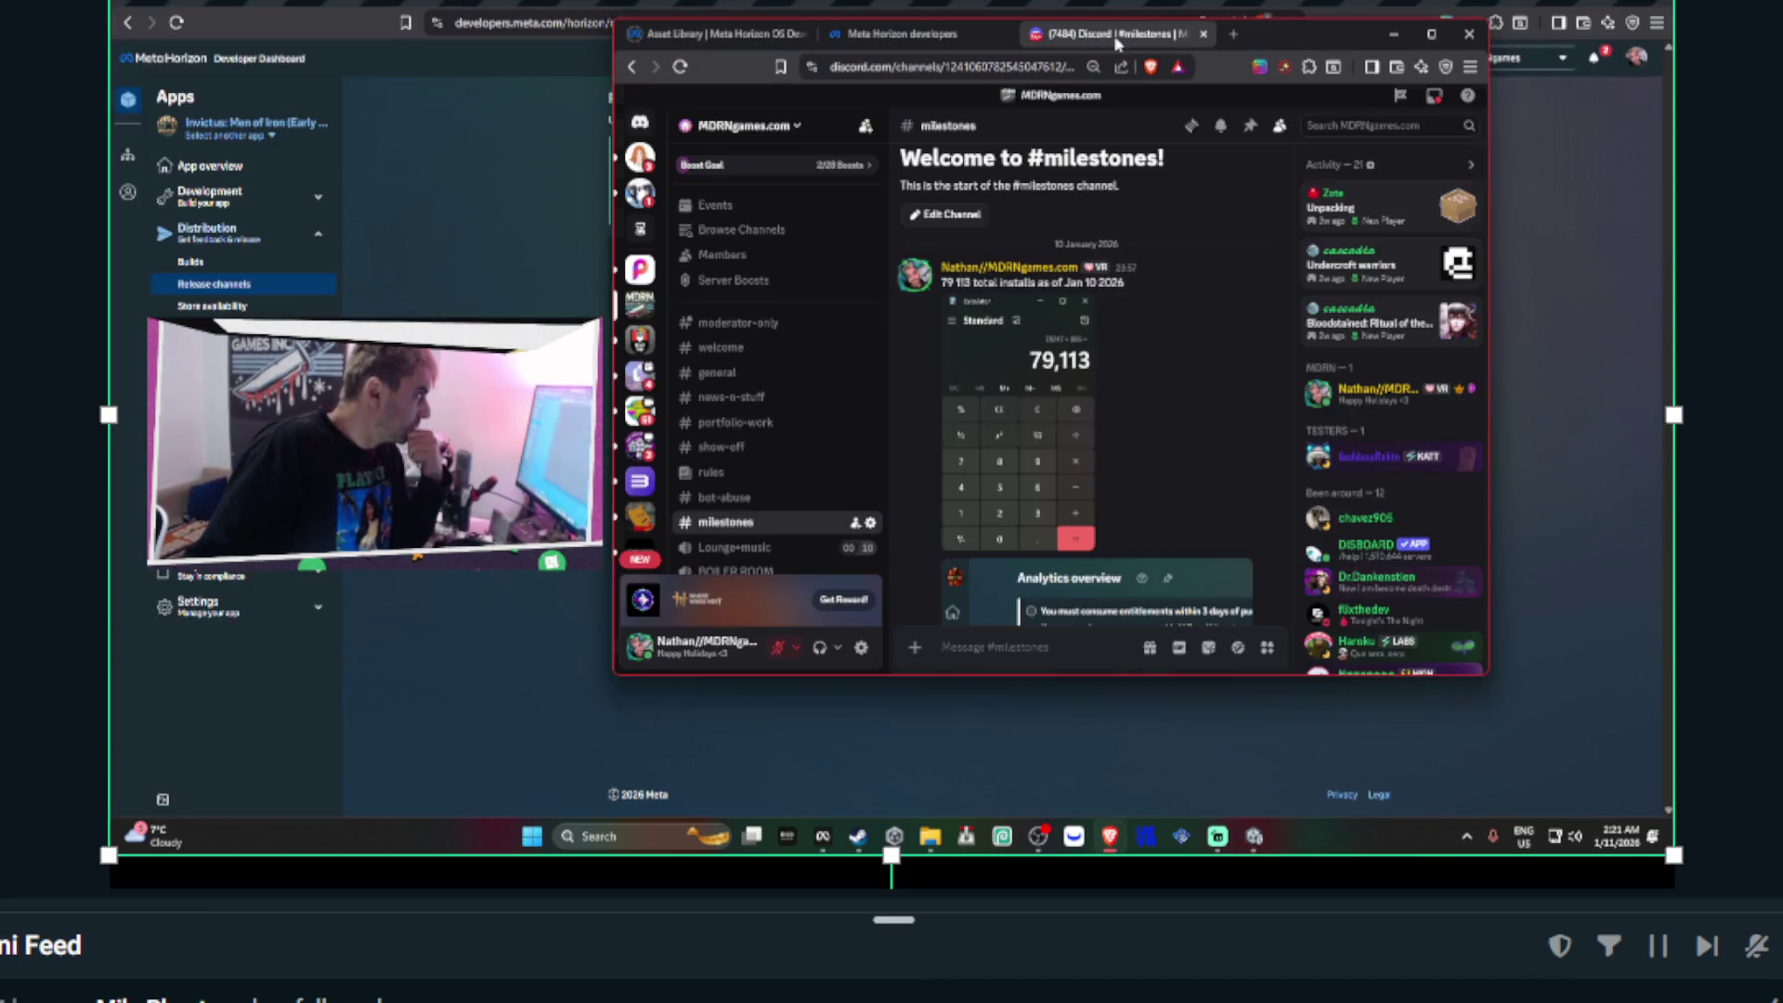
pyautogui.scroll(-10, 768, 395)
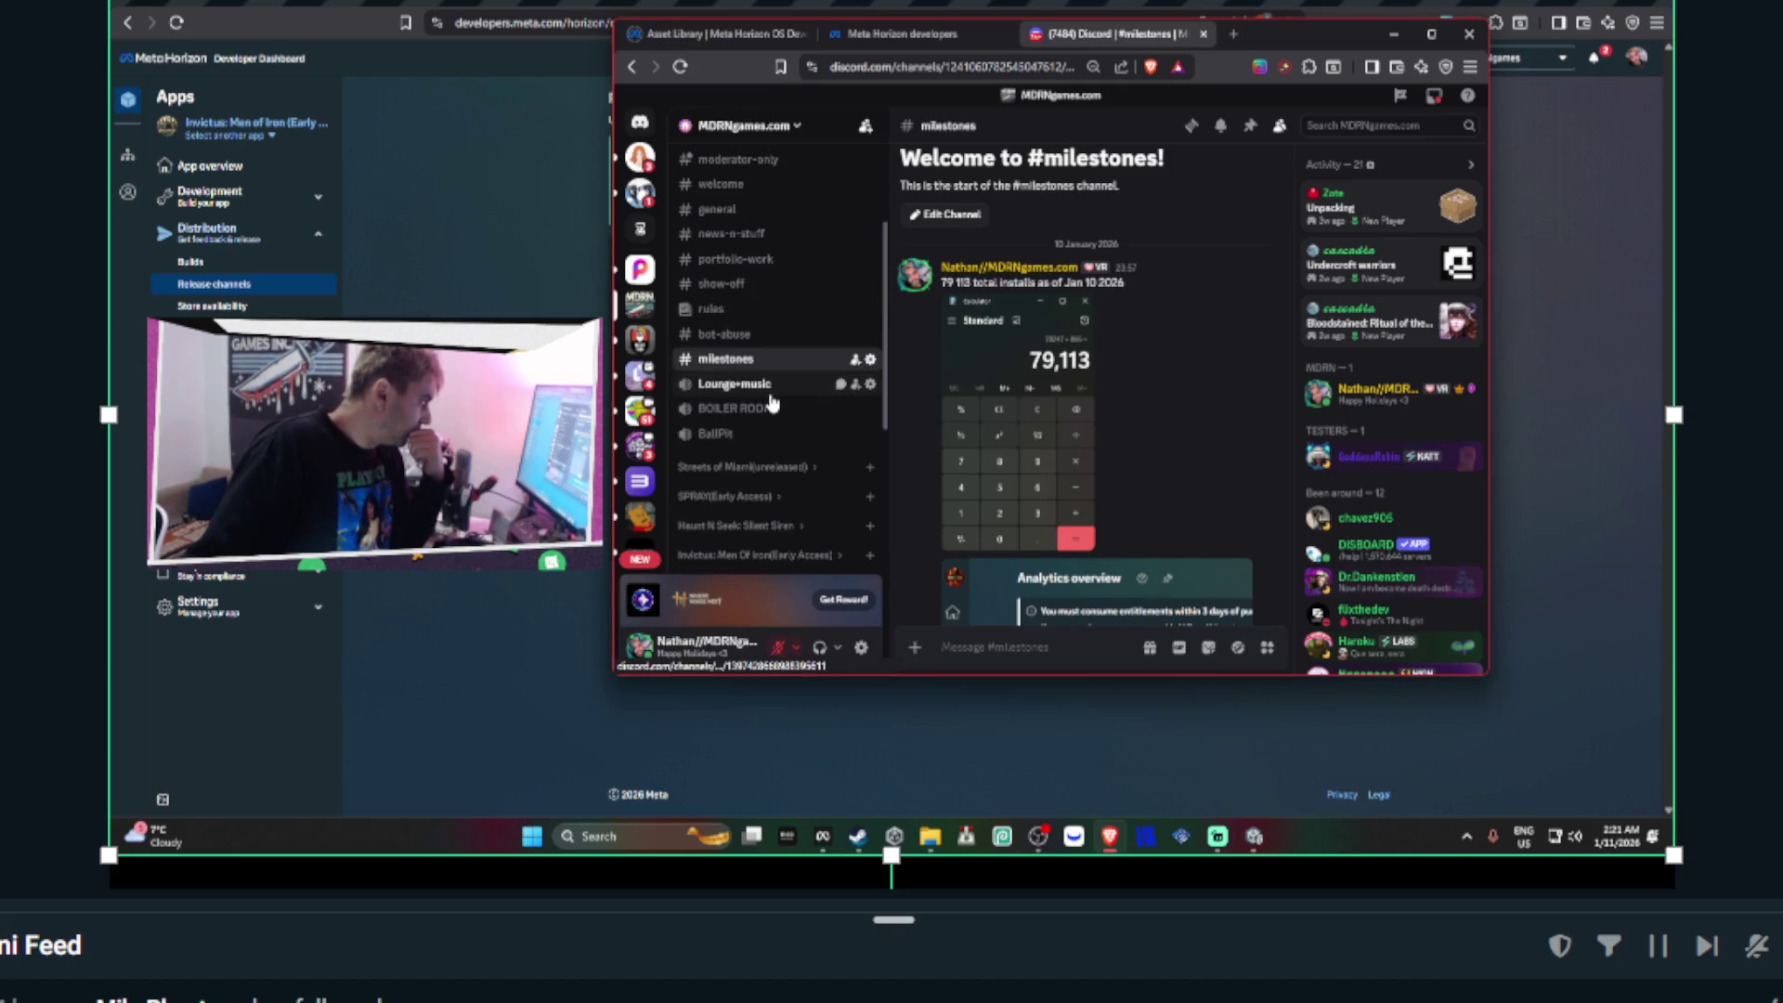
pyautogui.scroll(10, 771, 392)
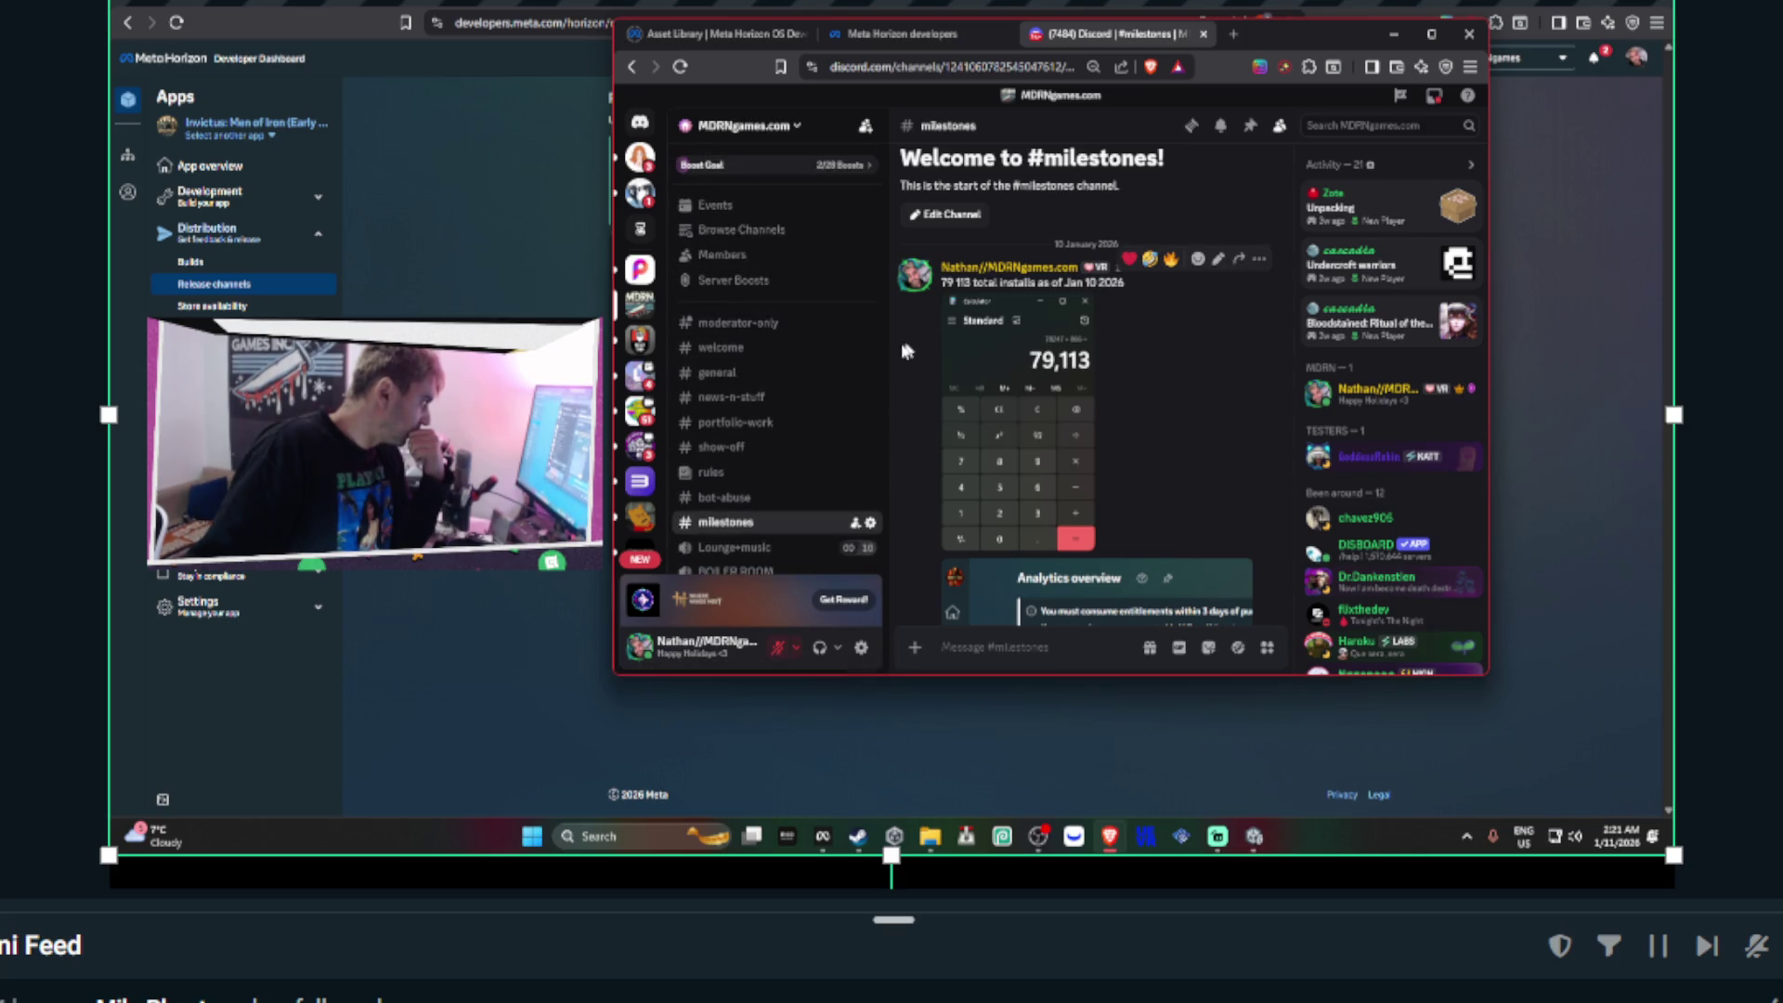
pyautogui.scroll(-3, 817, 381)
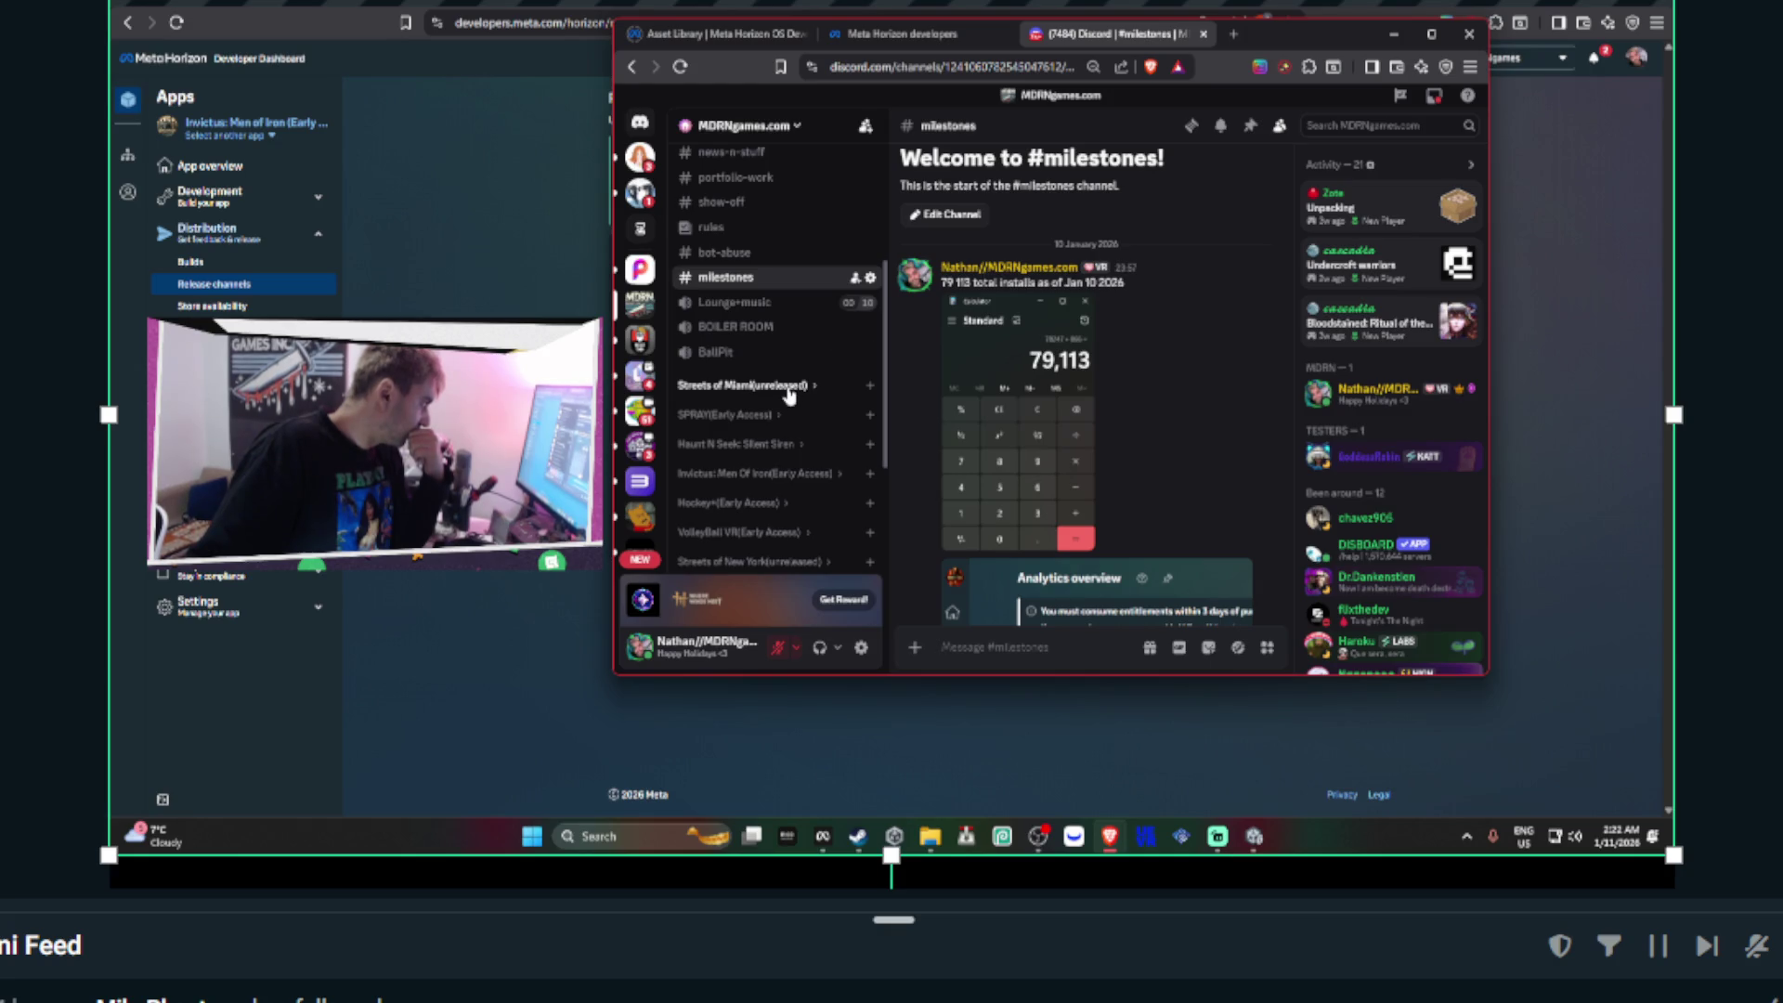
pyautogui.moveTo(763, 474); pyautogui.dragTo(770, 419)
pyautogui.click(771, 415)
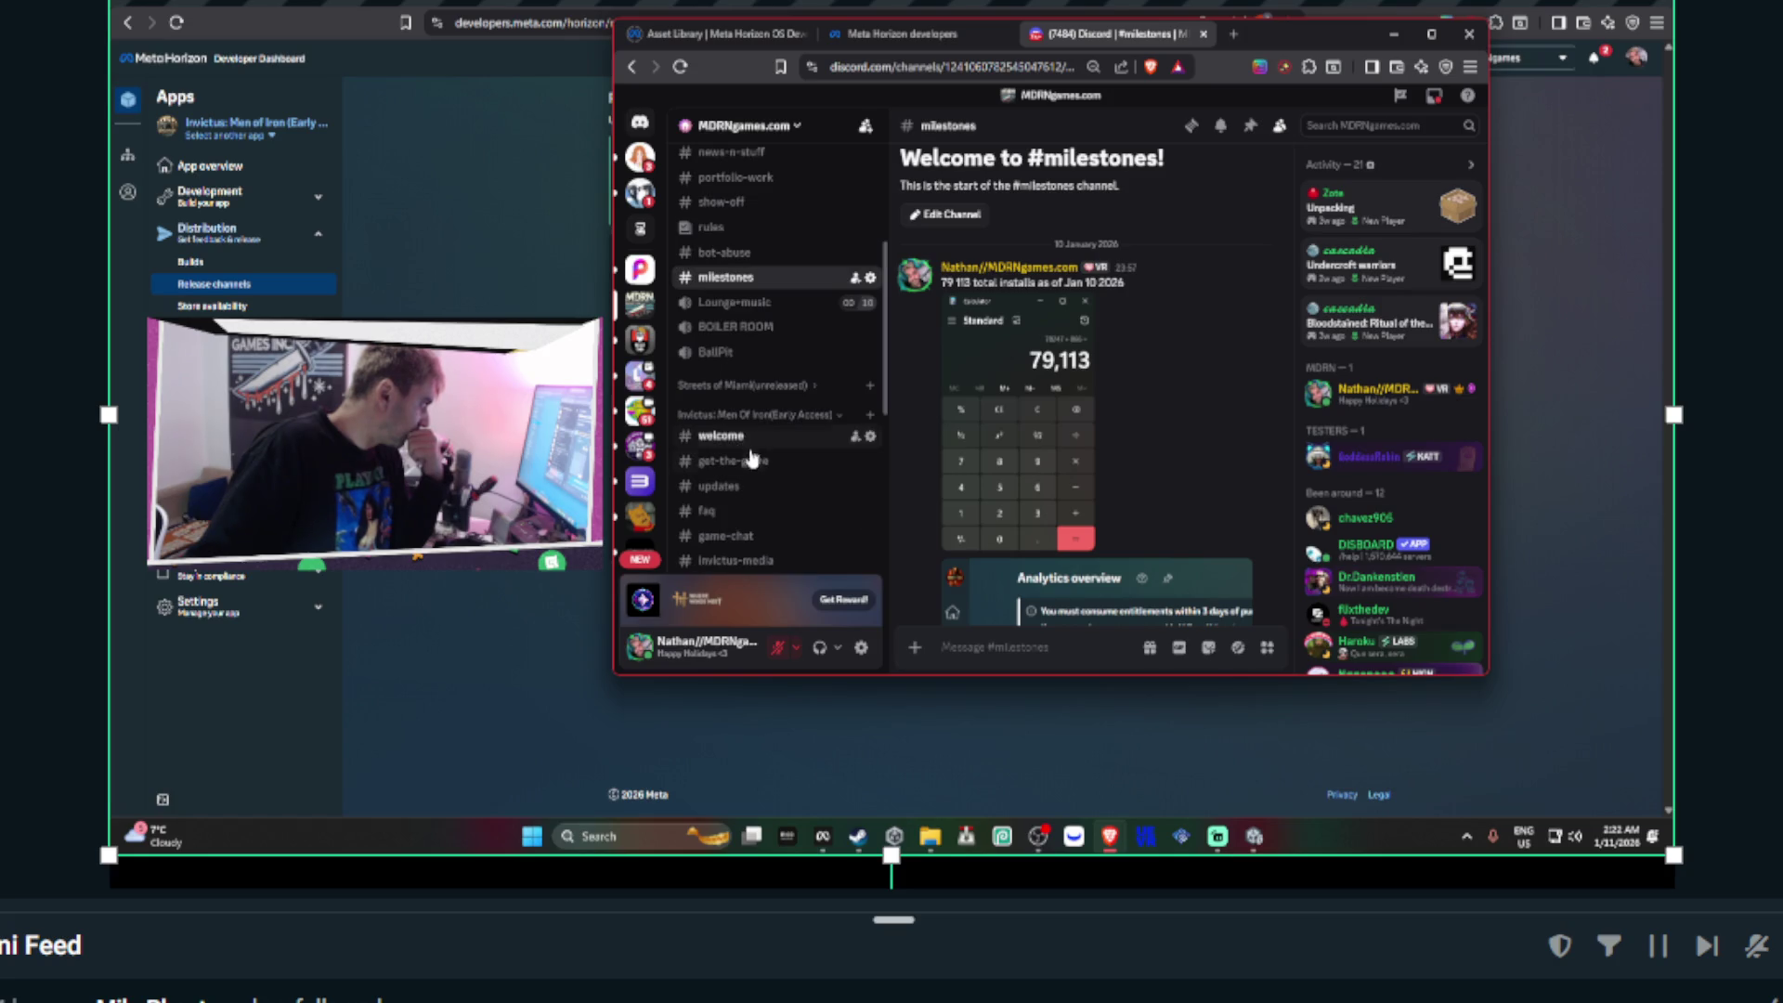
# - Post 'new update just released' in the #updates channel
pyautogui.click(720, 486)
pyautogui.write('new upda')
pyautogui.write('tre')
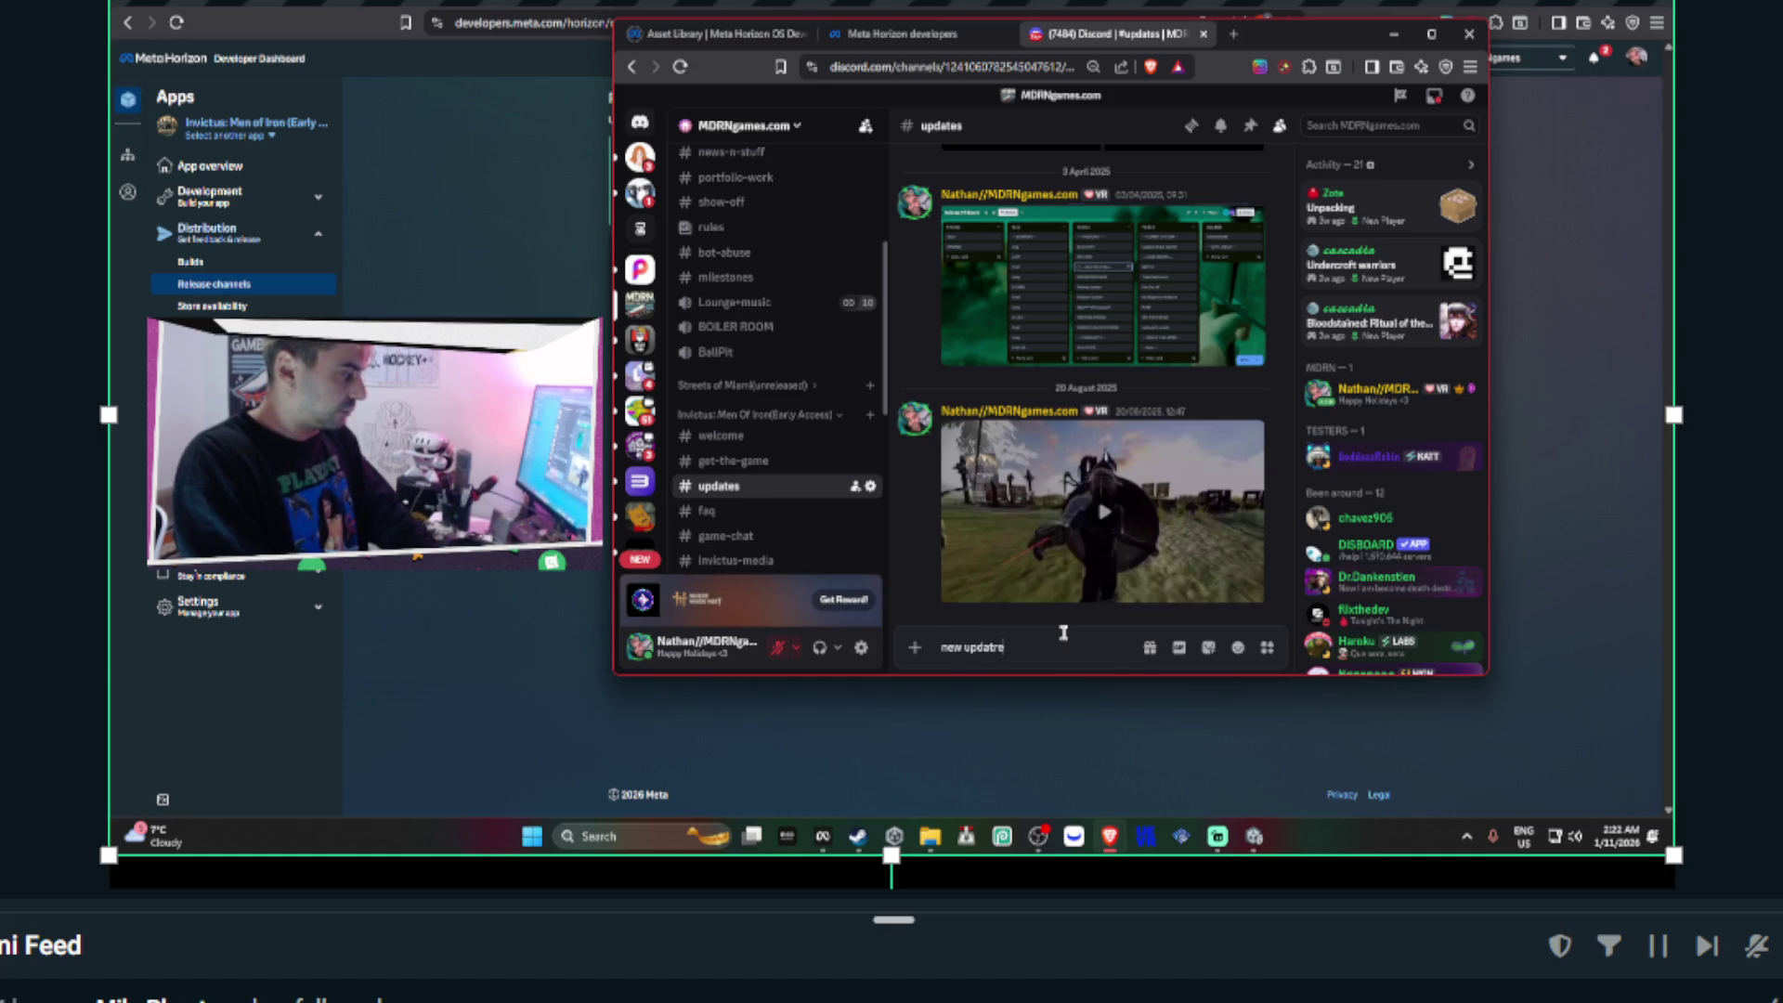
pyautogui.press('BackSpace')
pyautogui.press('BackSpace')
pyautogui.write('e just released')
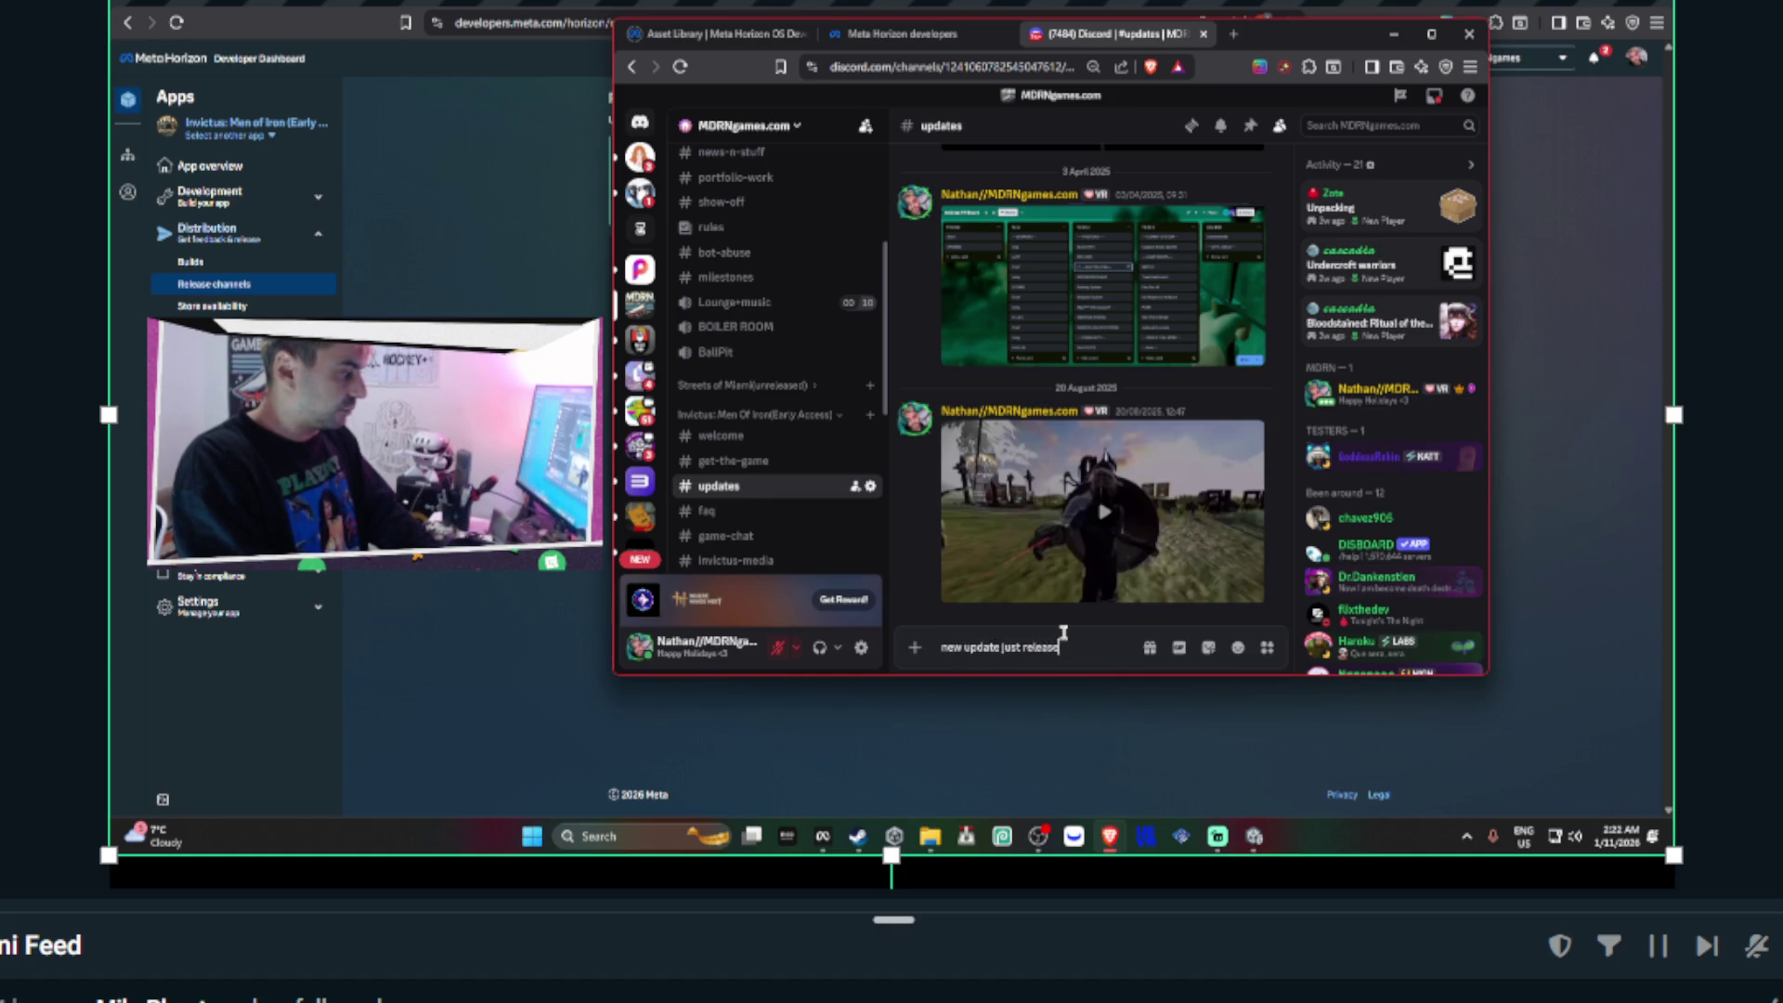
pyautogui.press('Return')
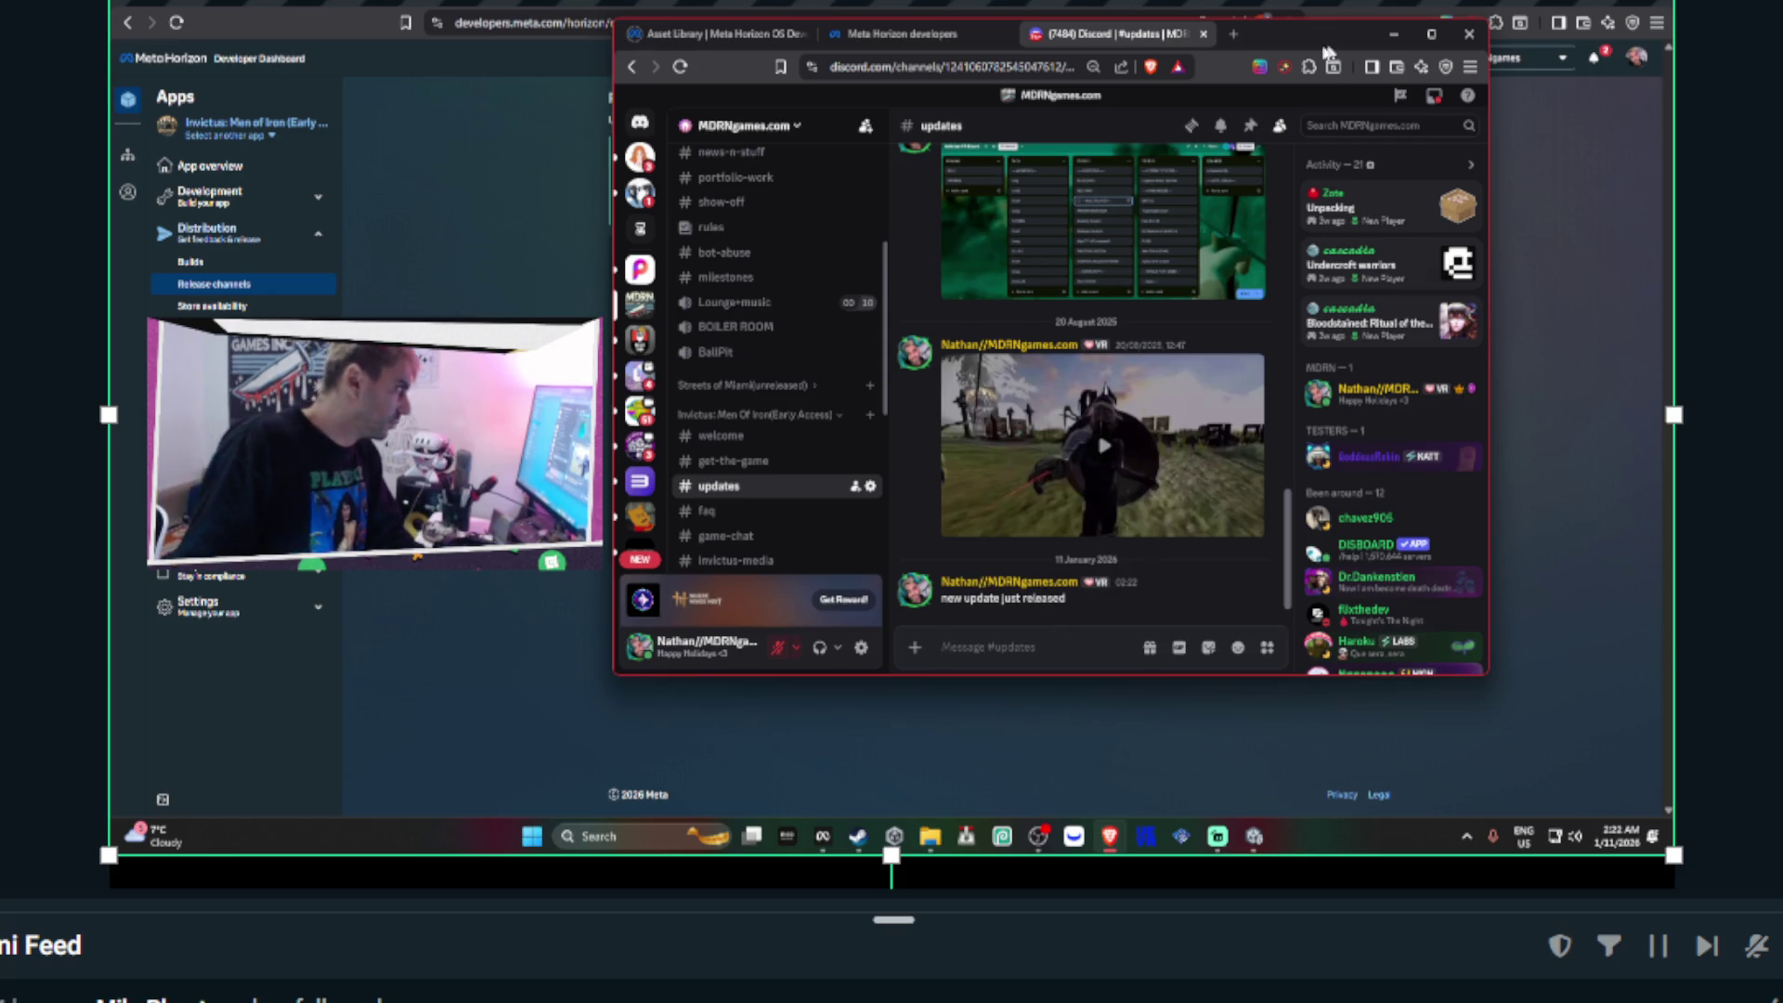
pyautogui.click(1254, 837)
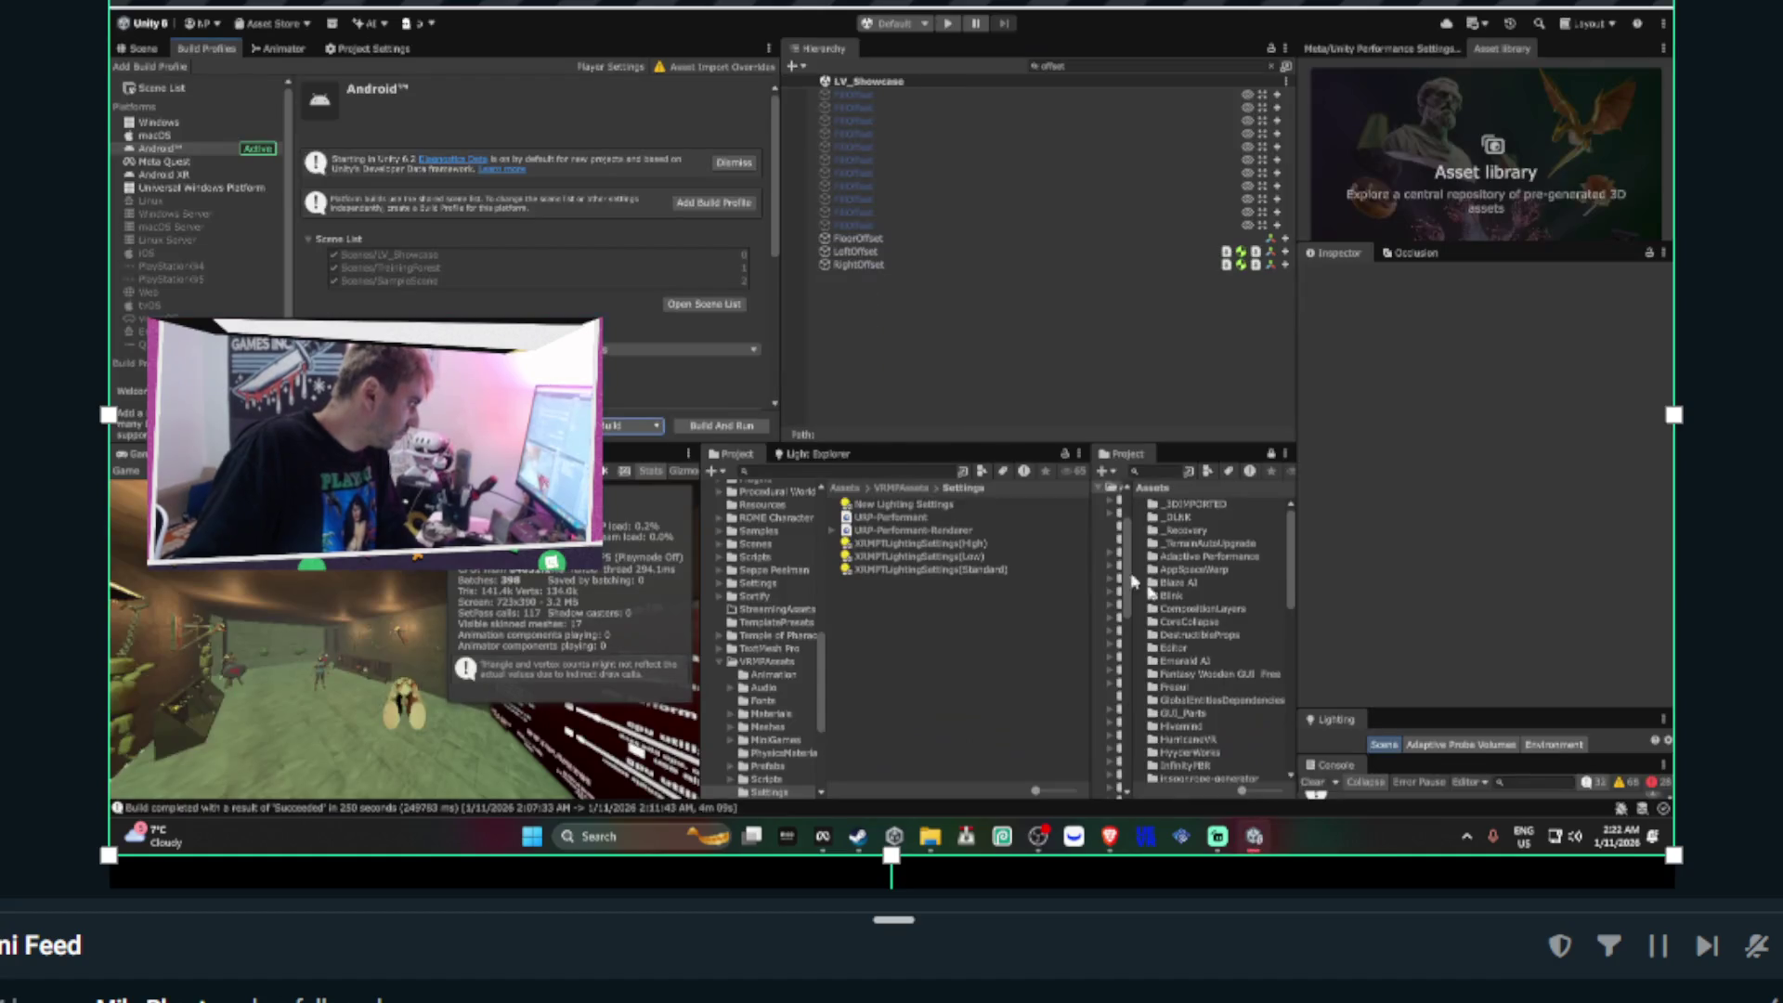
# - Tidy the Hierarchy, clearing the name filter and collapsing the Meshes group
pyautogui.doubleClick(131, 45)
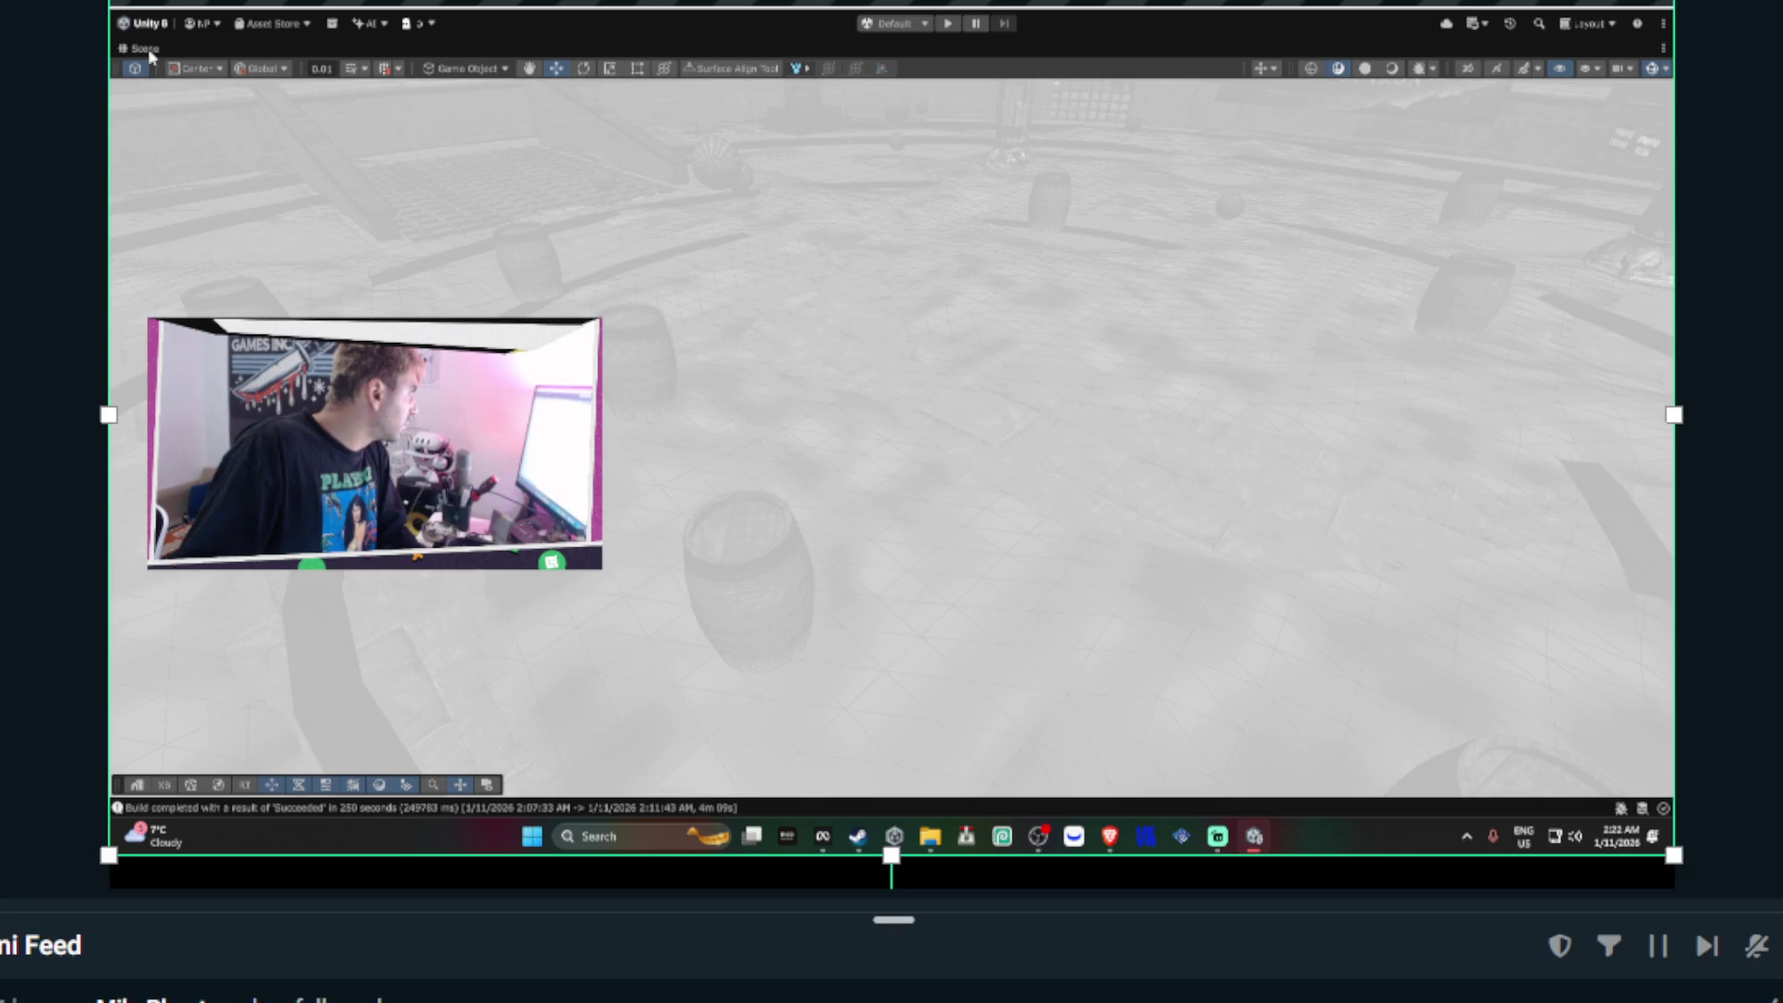
pyautogui.doubleClick(147, 51)
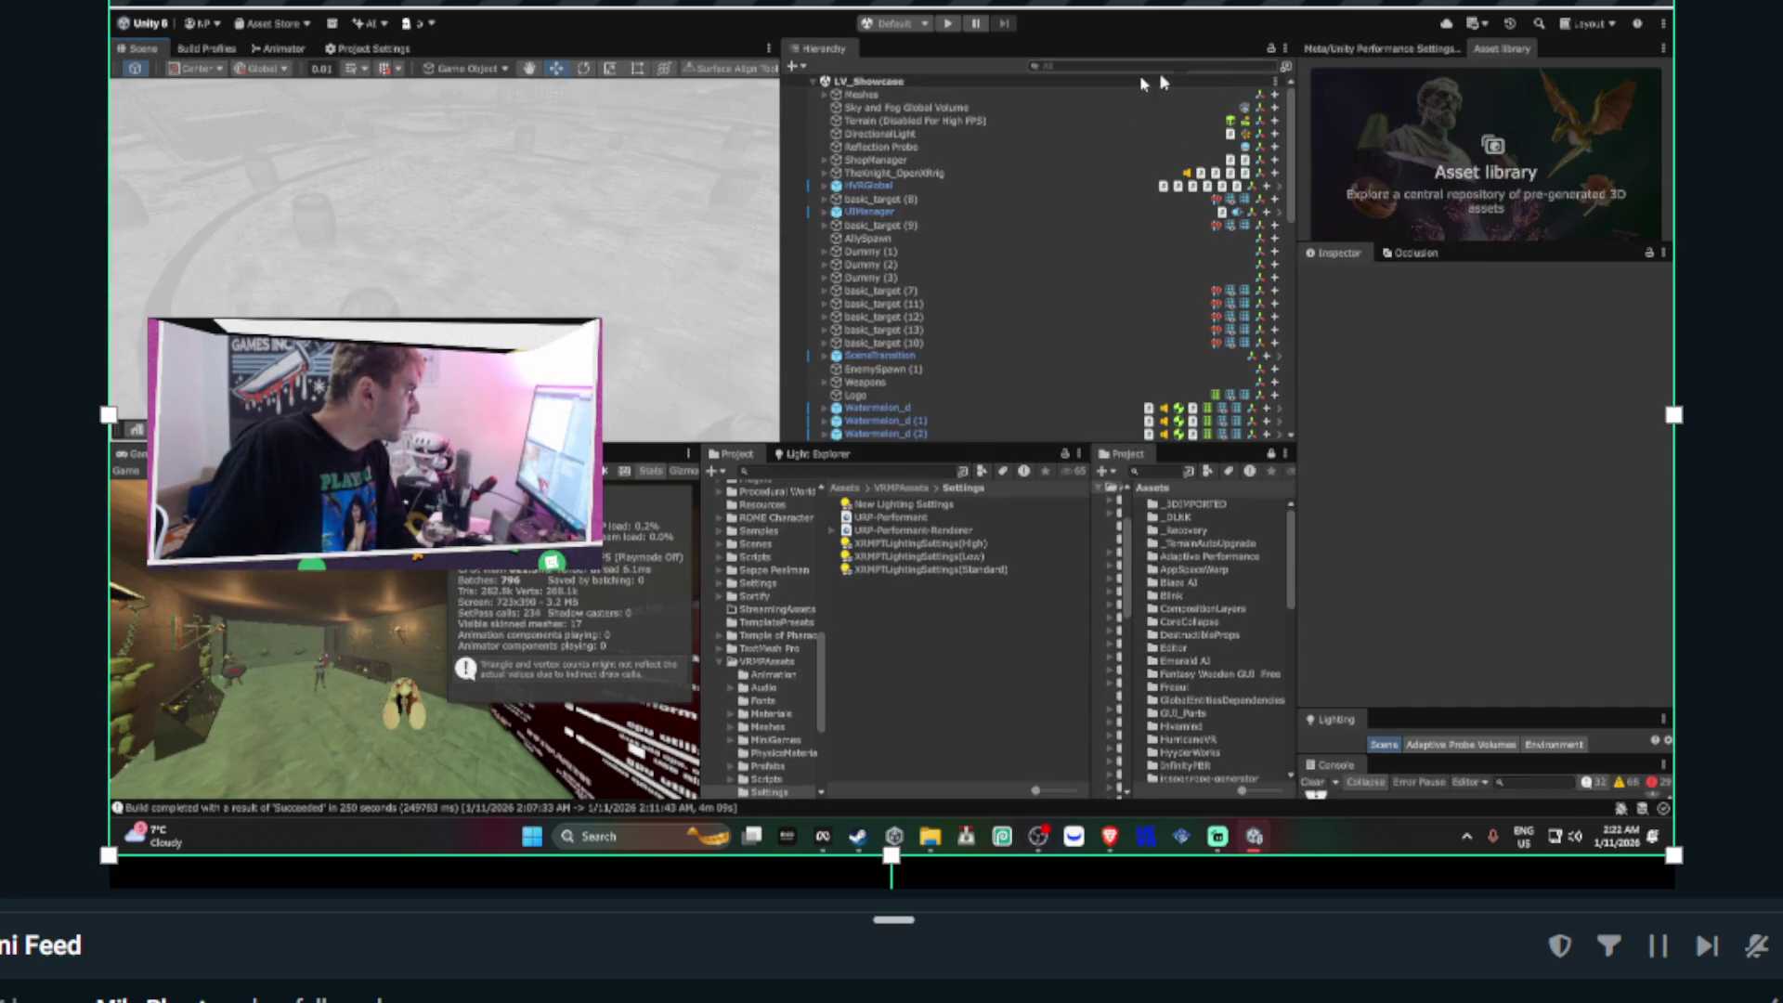
pyautogui.click(613, 286)
pyautogui.click(1161, 66)
pyautogui.write('s')
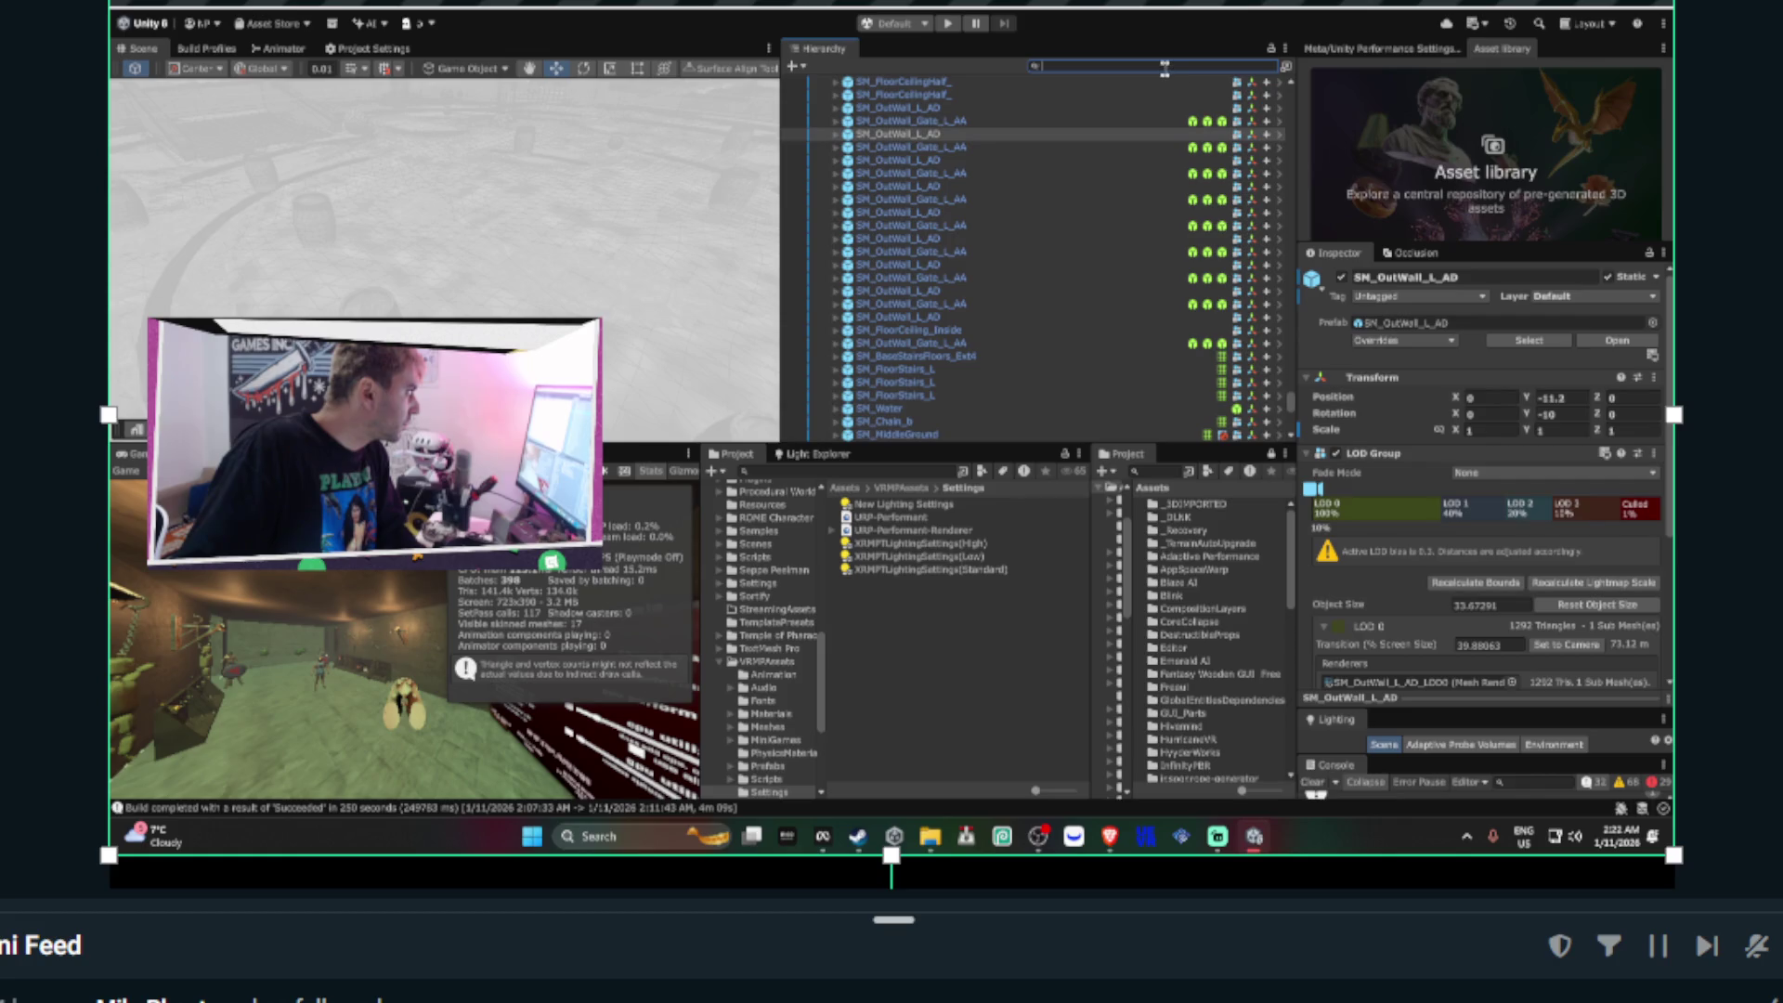
pyautogui.click(1270, 66)
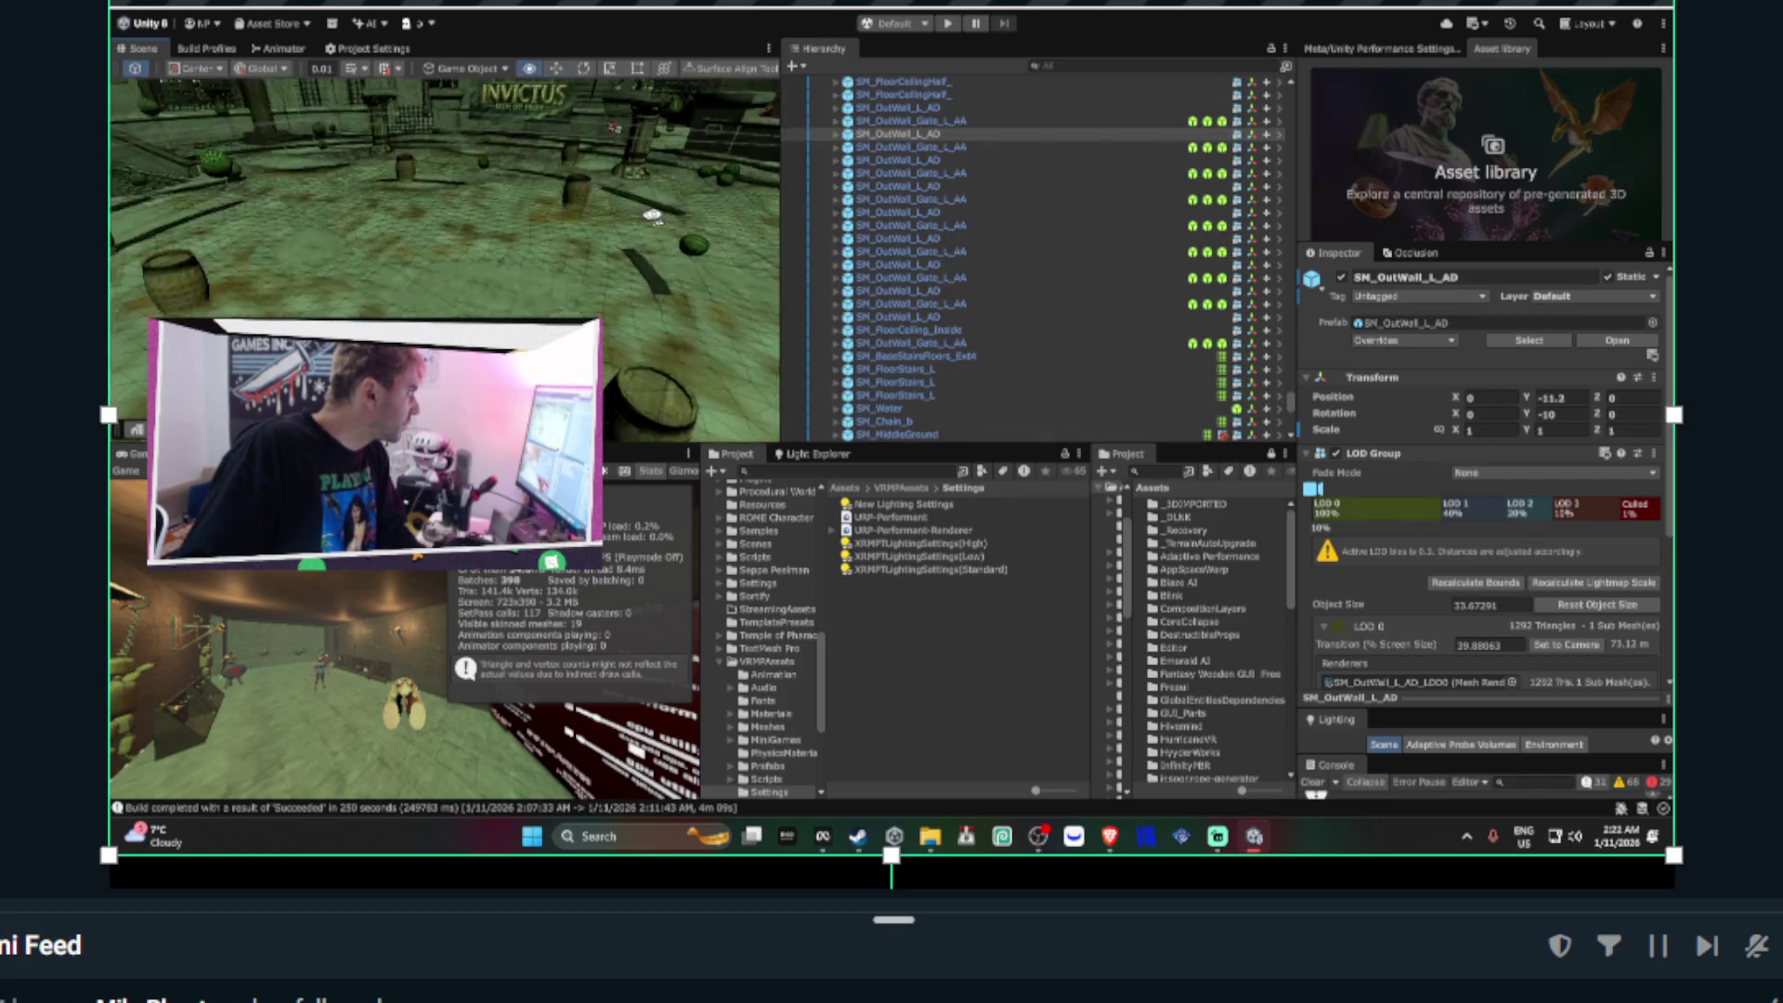
pyautogui.scroll(5, 980, 299)
pyautogui.moveTo(1287, 394); pyautogui.dragTo(982, 172)
pyautogui.click(822, 94)
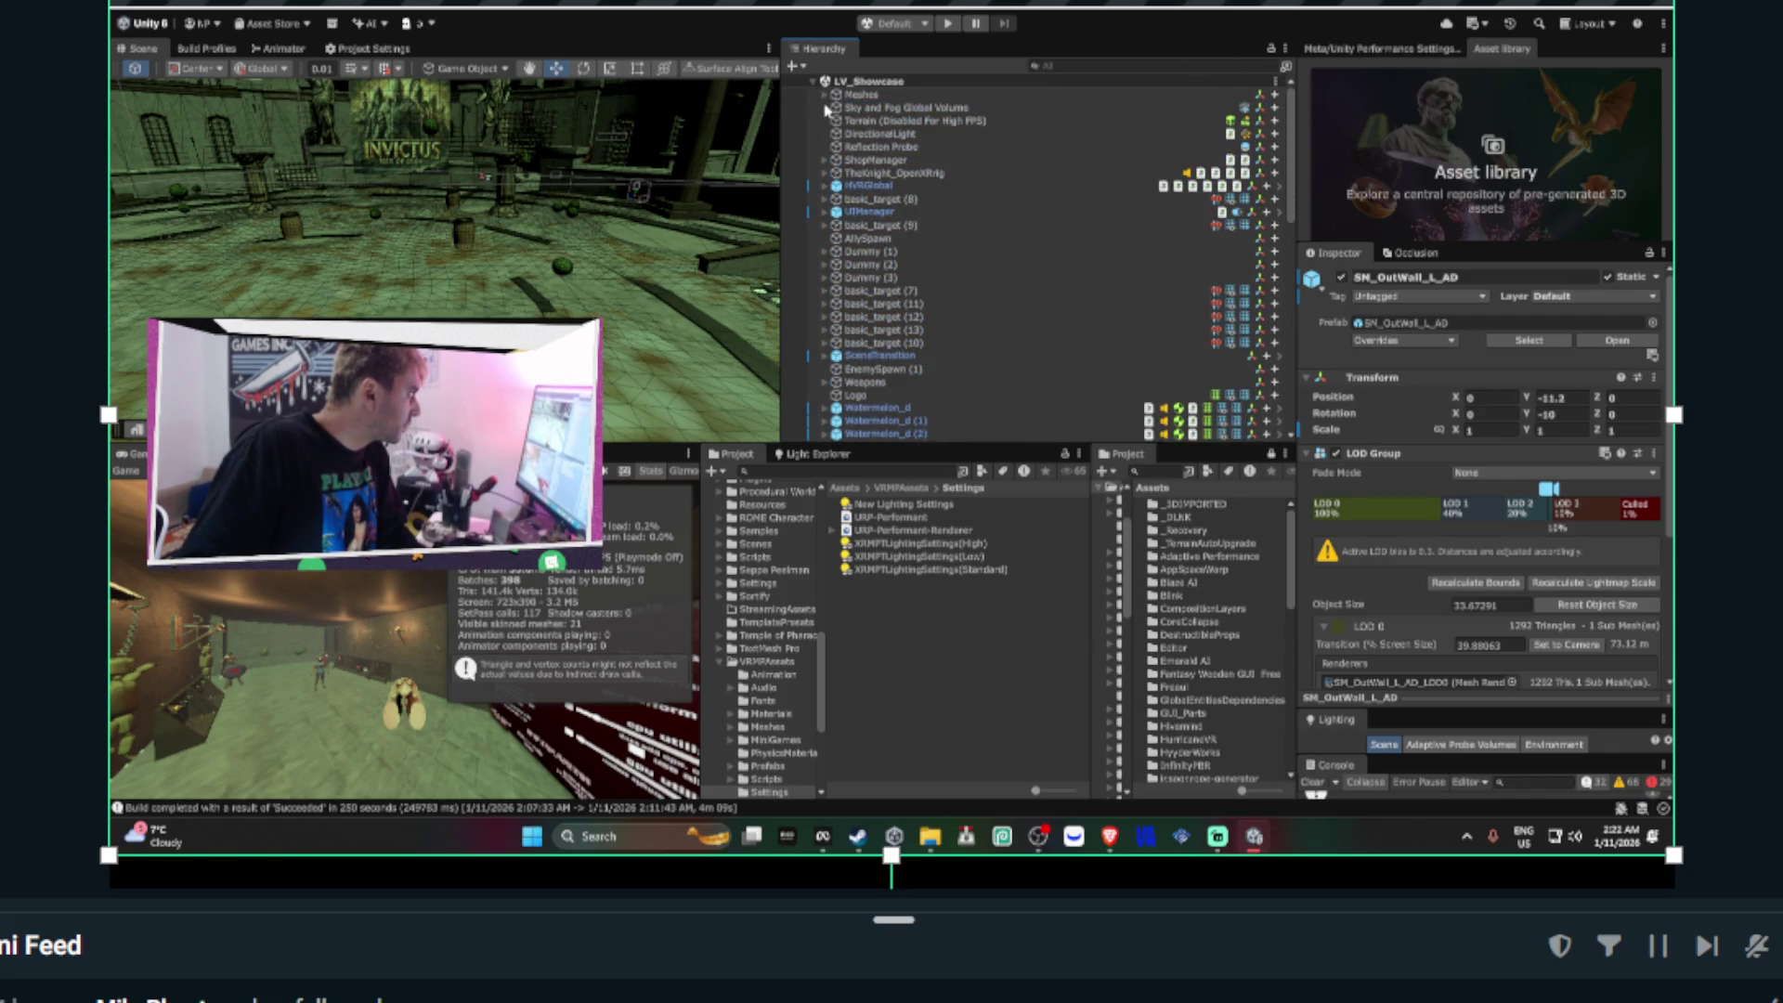
# - Frame TheKnight_OpenXRrig, orbit down the torch-lit hall, and maximize the Scene view
pyautogui.doubleClick(896, 173)
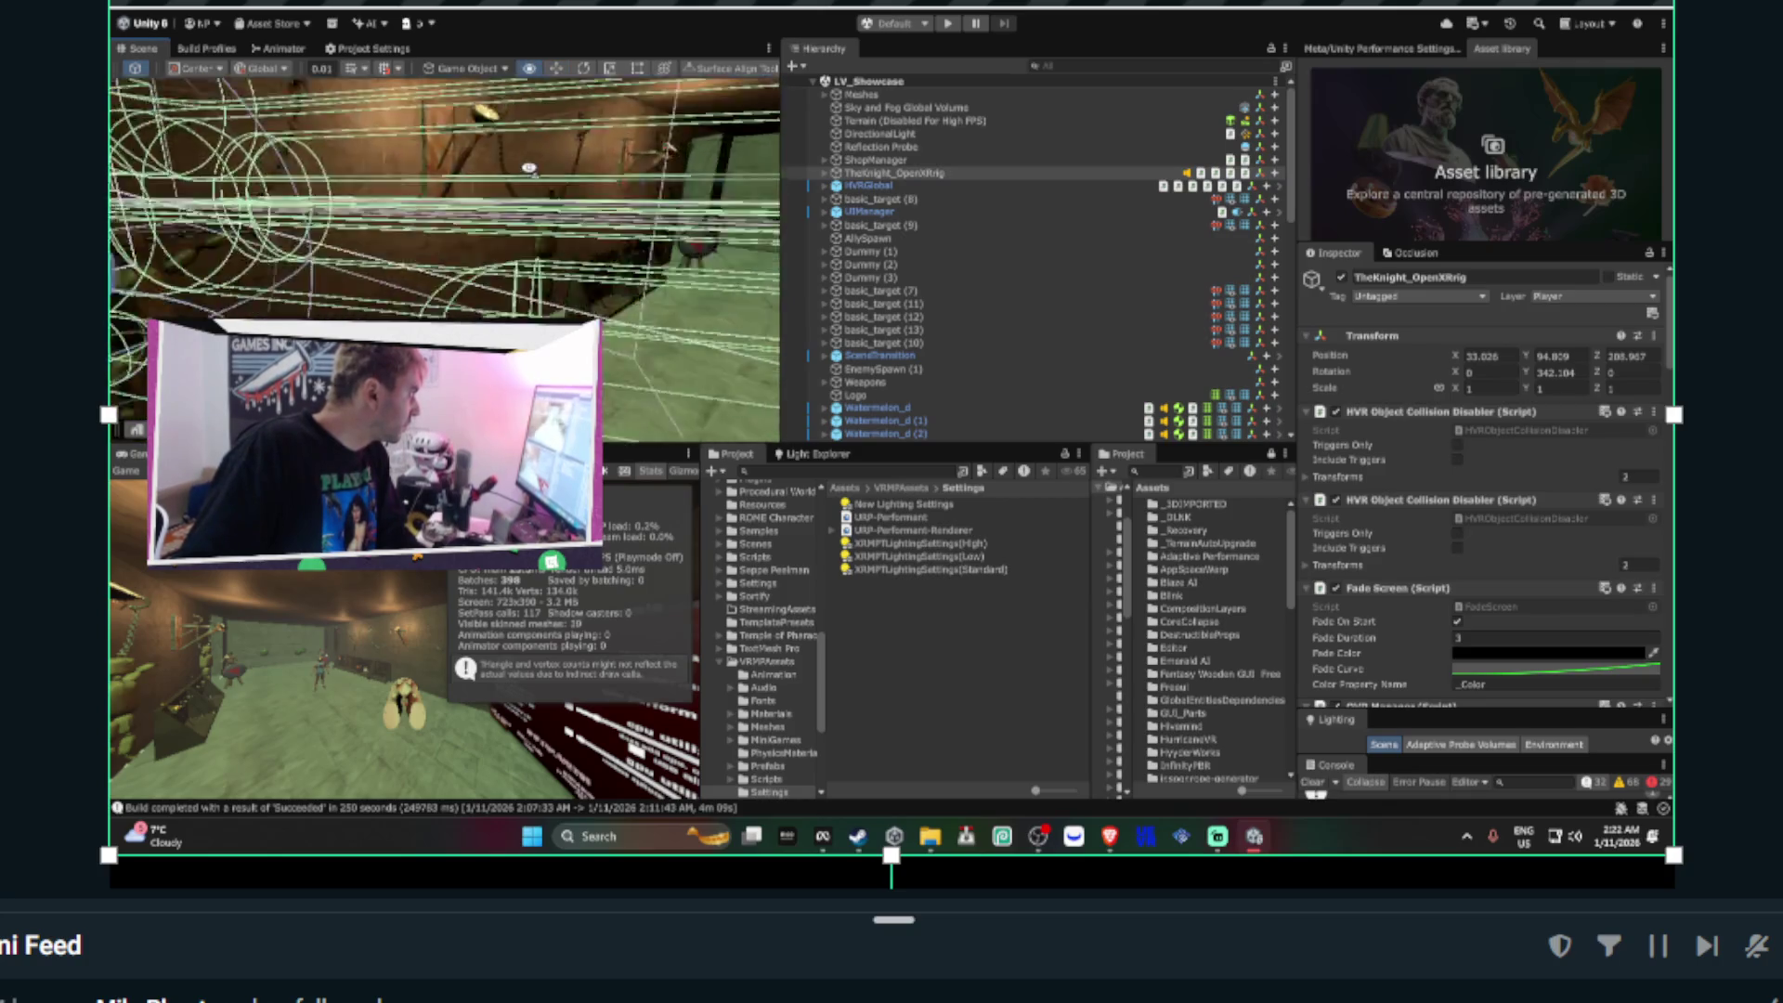
pyautogui.moveTo(420, 155)
pyautogui.mouseDown()
pyautogui.moveTo(630, 177)
pyautogui.moveTo(346, 102)
pyautogui.mouseUp()
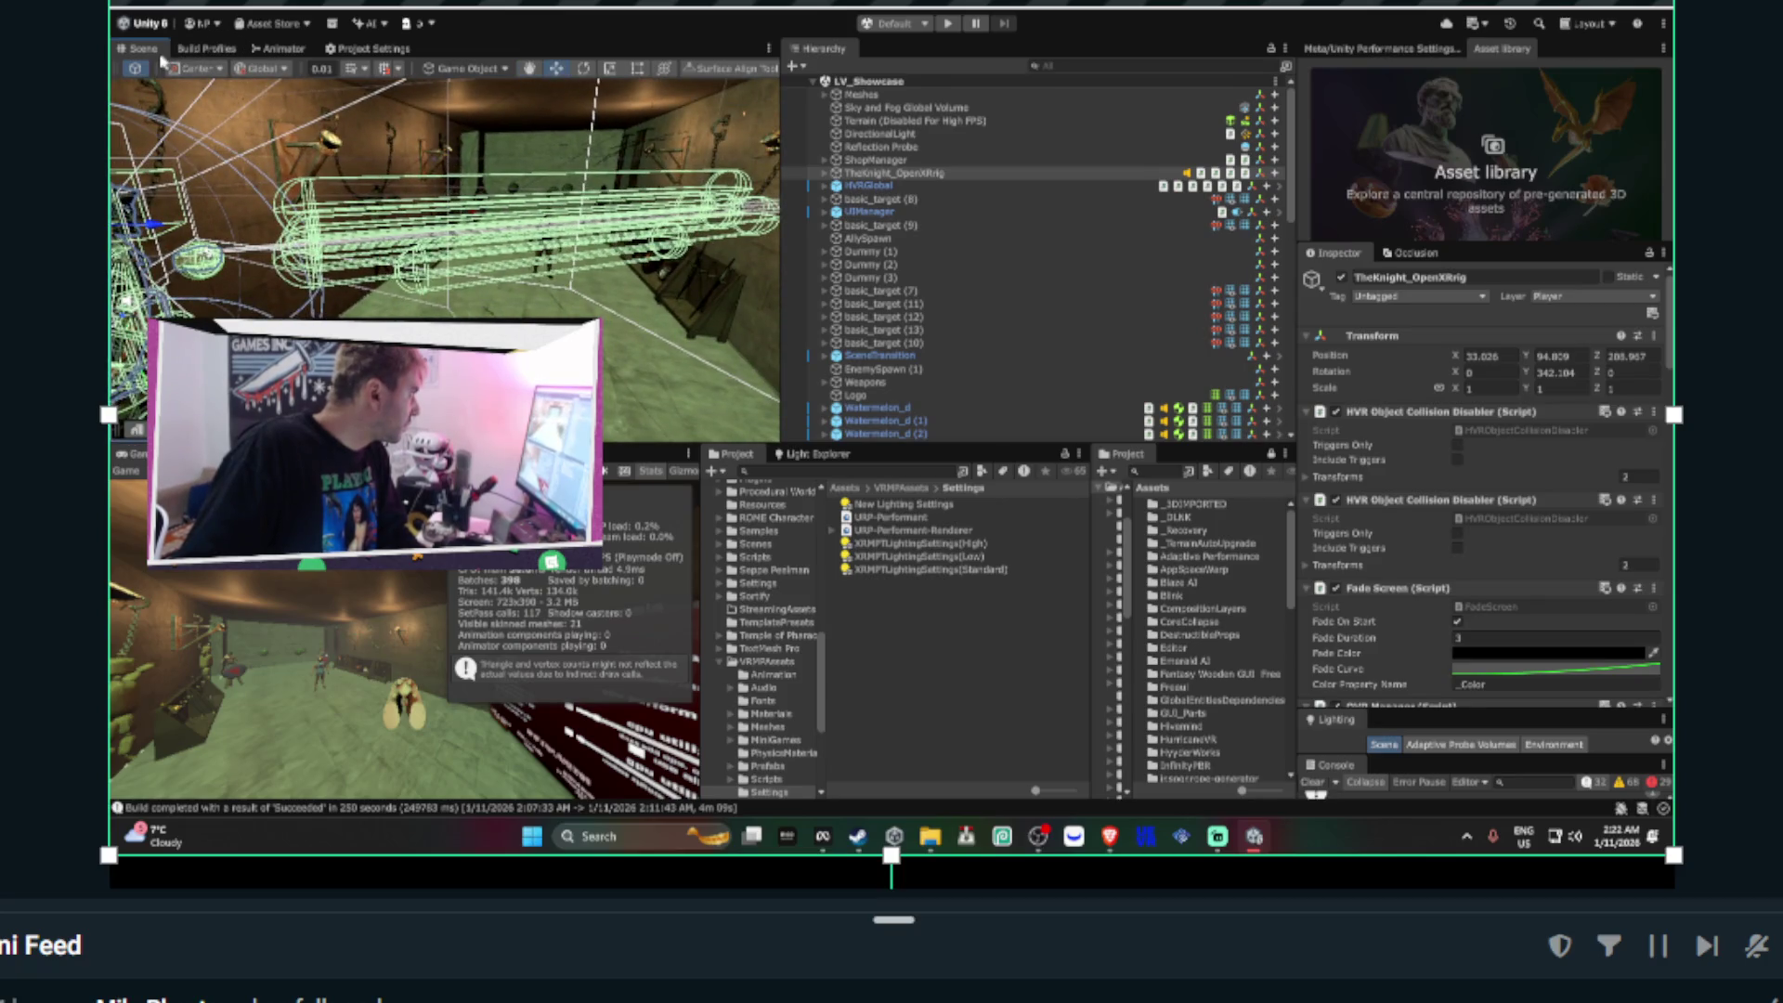
pyautogui.doubleClick(159, 53)
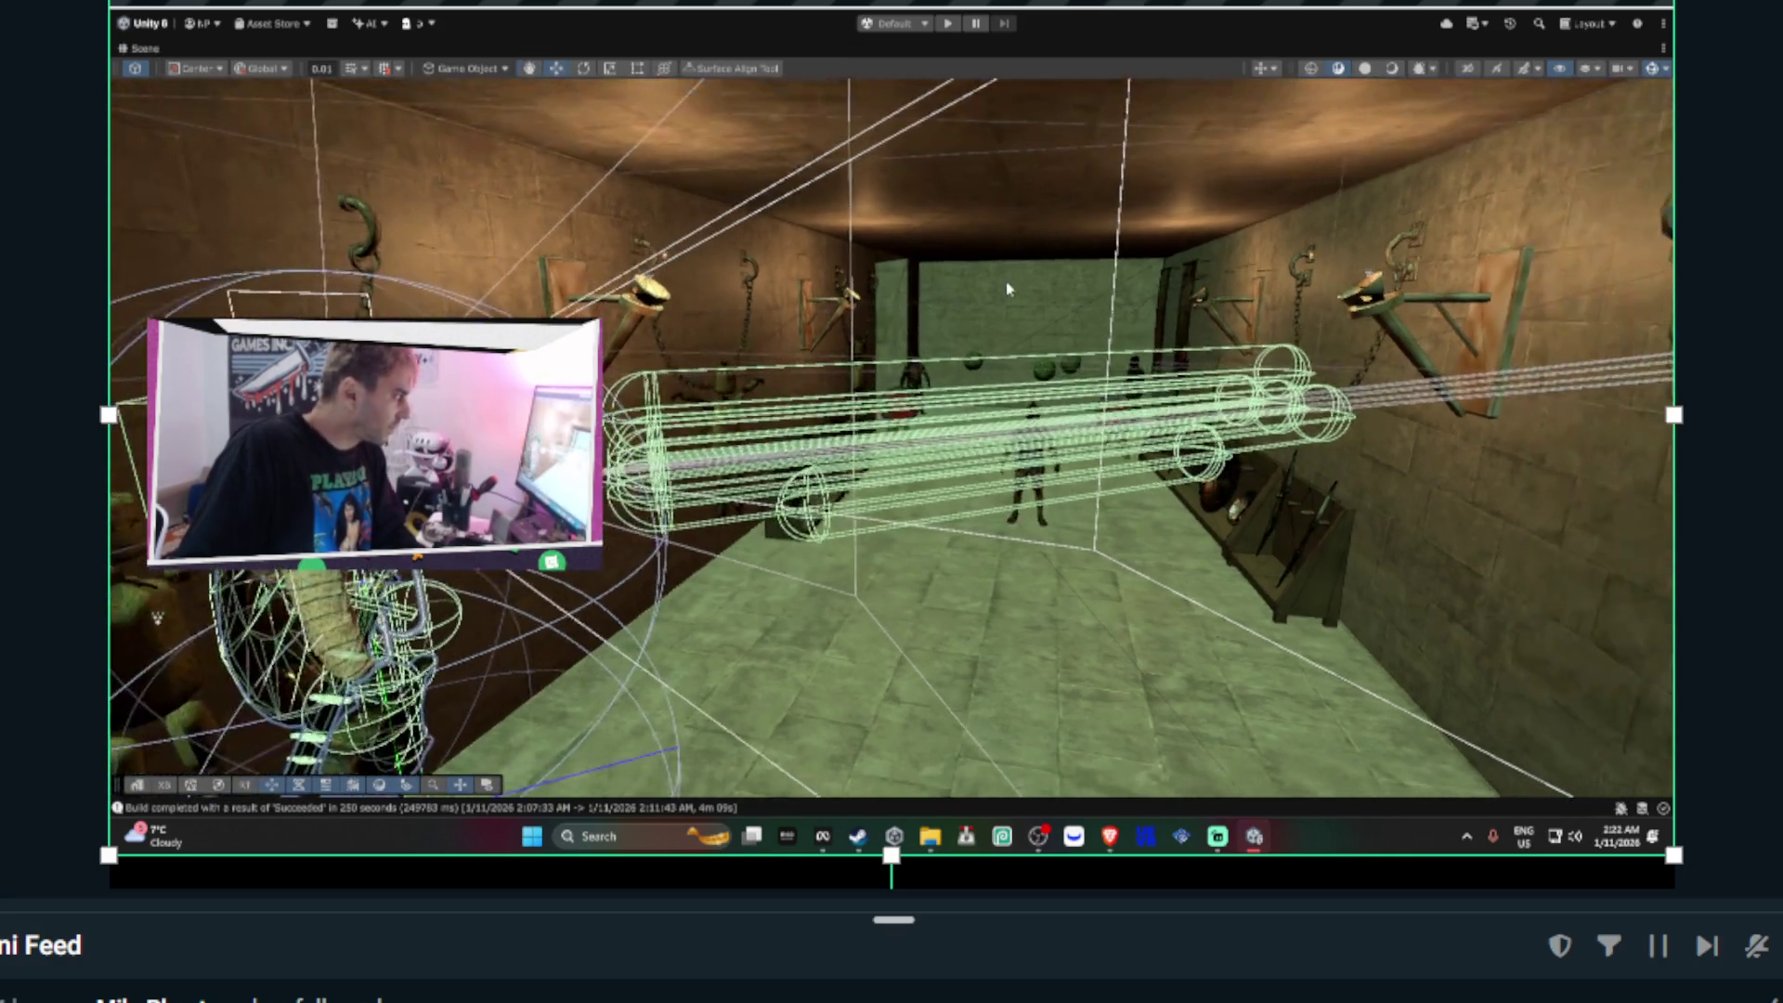
pyautogui.click(1006, 289)
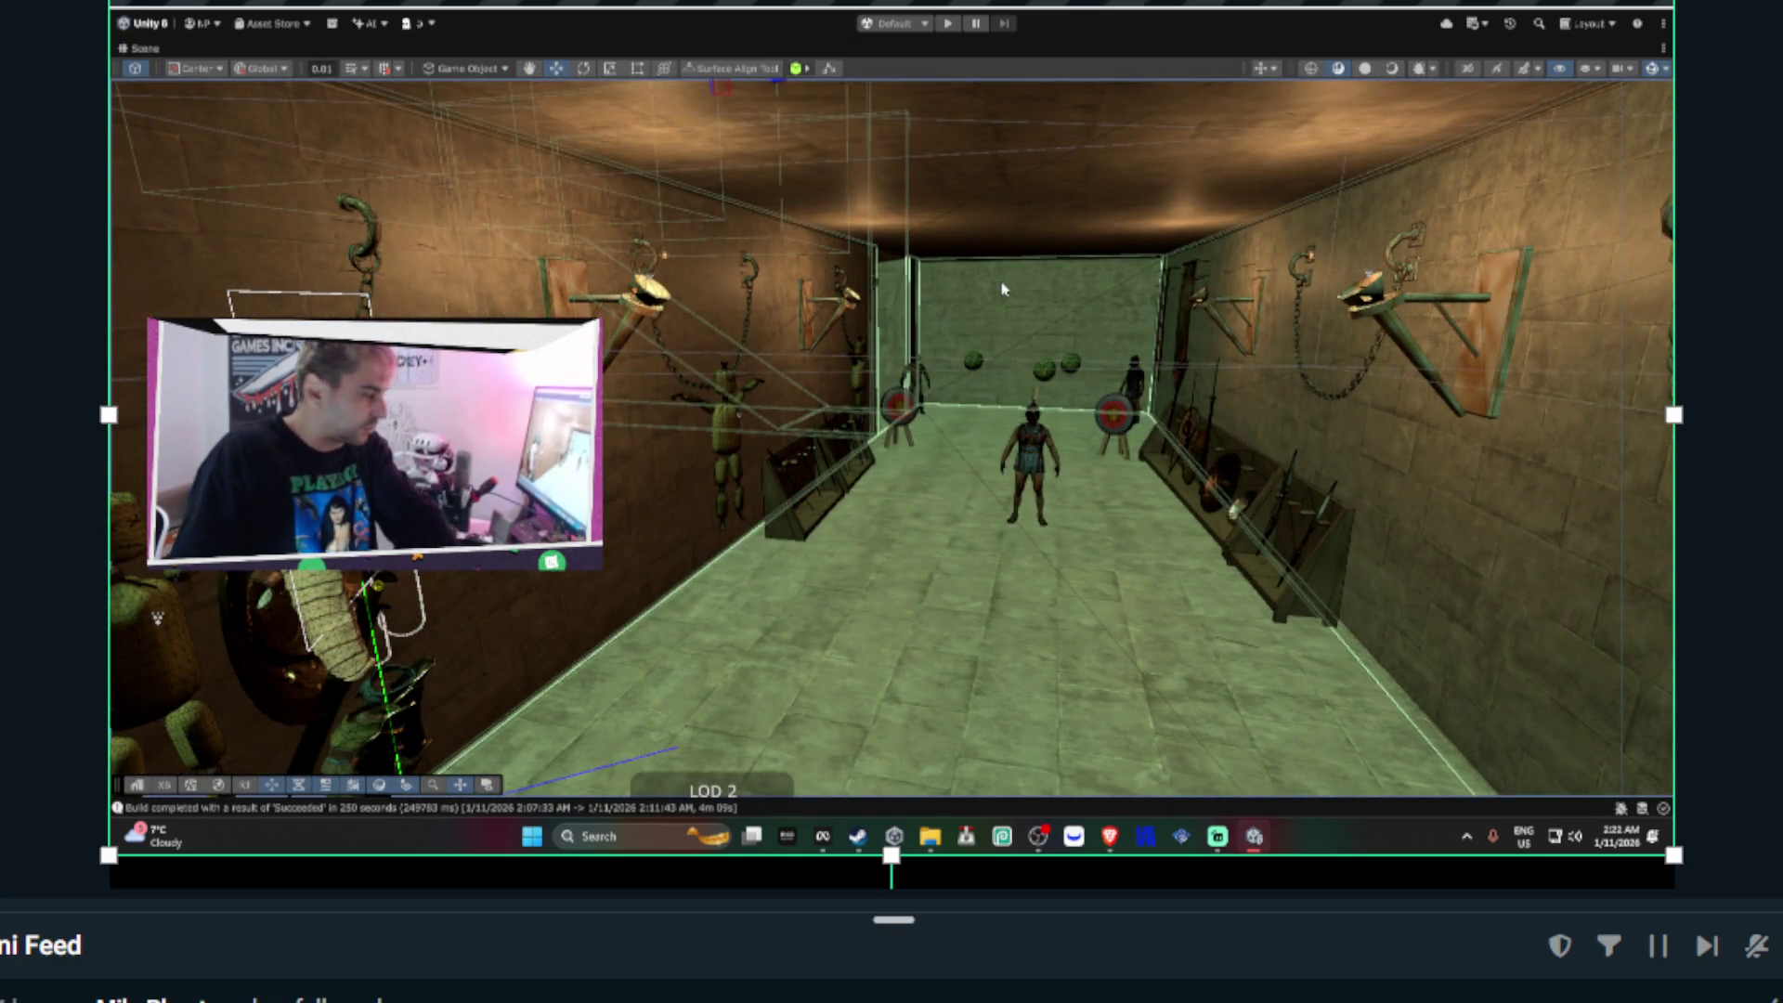
# - Snip a screenshot of the maximized Unity scene view
pyautogui.press('super+shift+s')
pyautogui.moveTo(116, 12); pyautogui.dragTo(1671, 841)
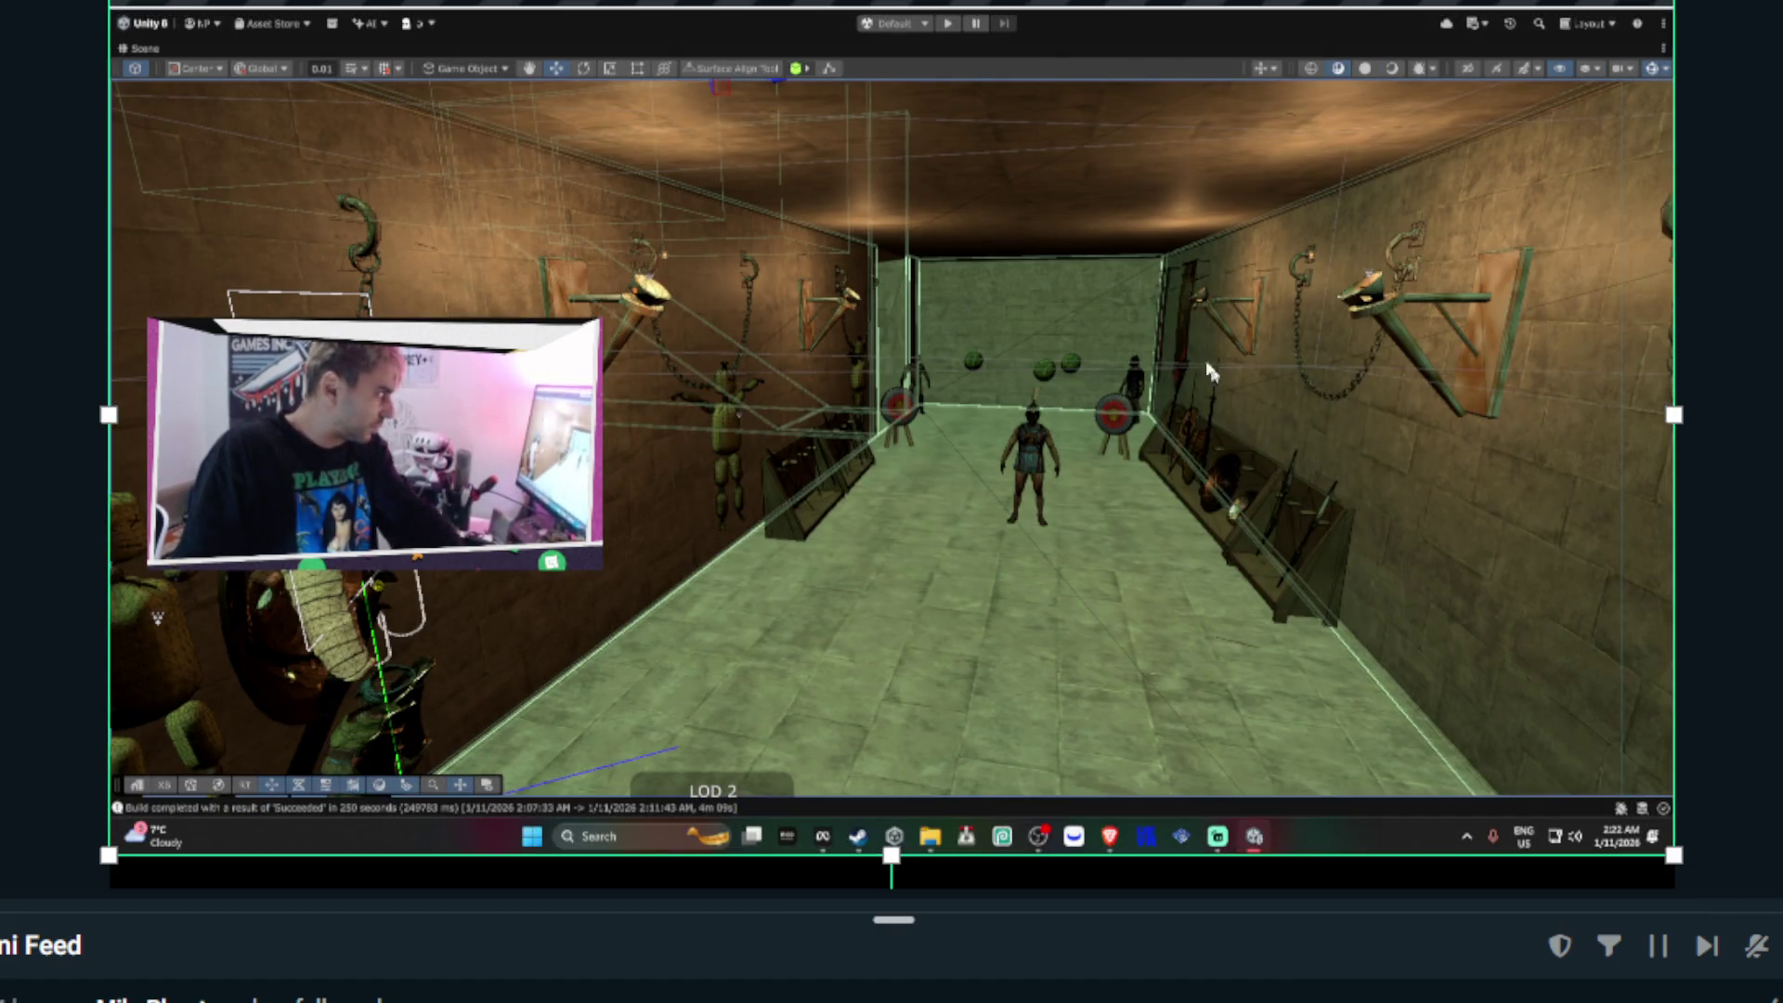
pyautogui.moveTo(1109, 838)
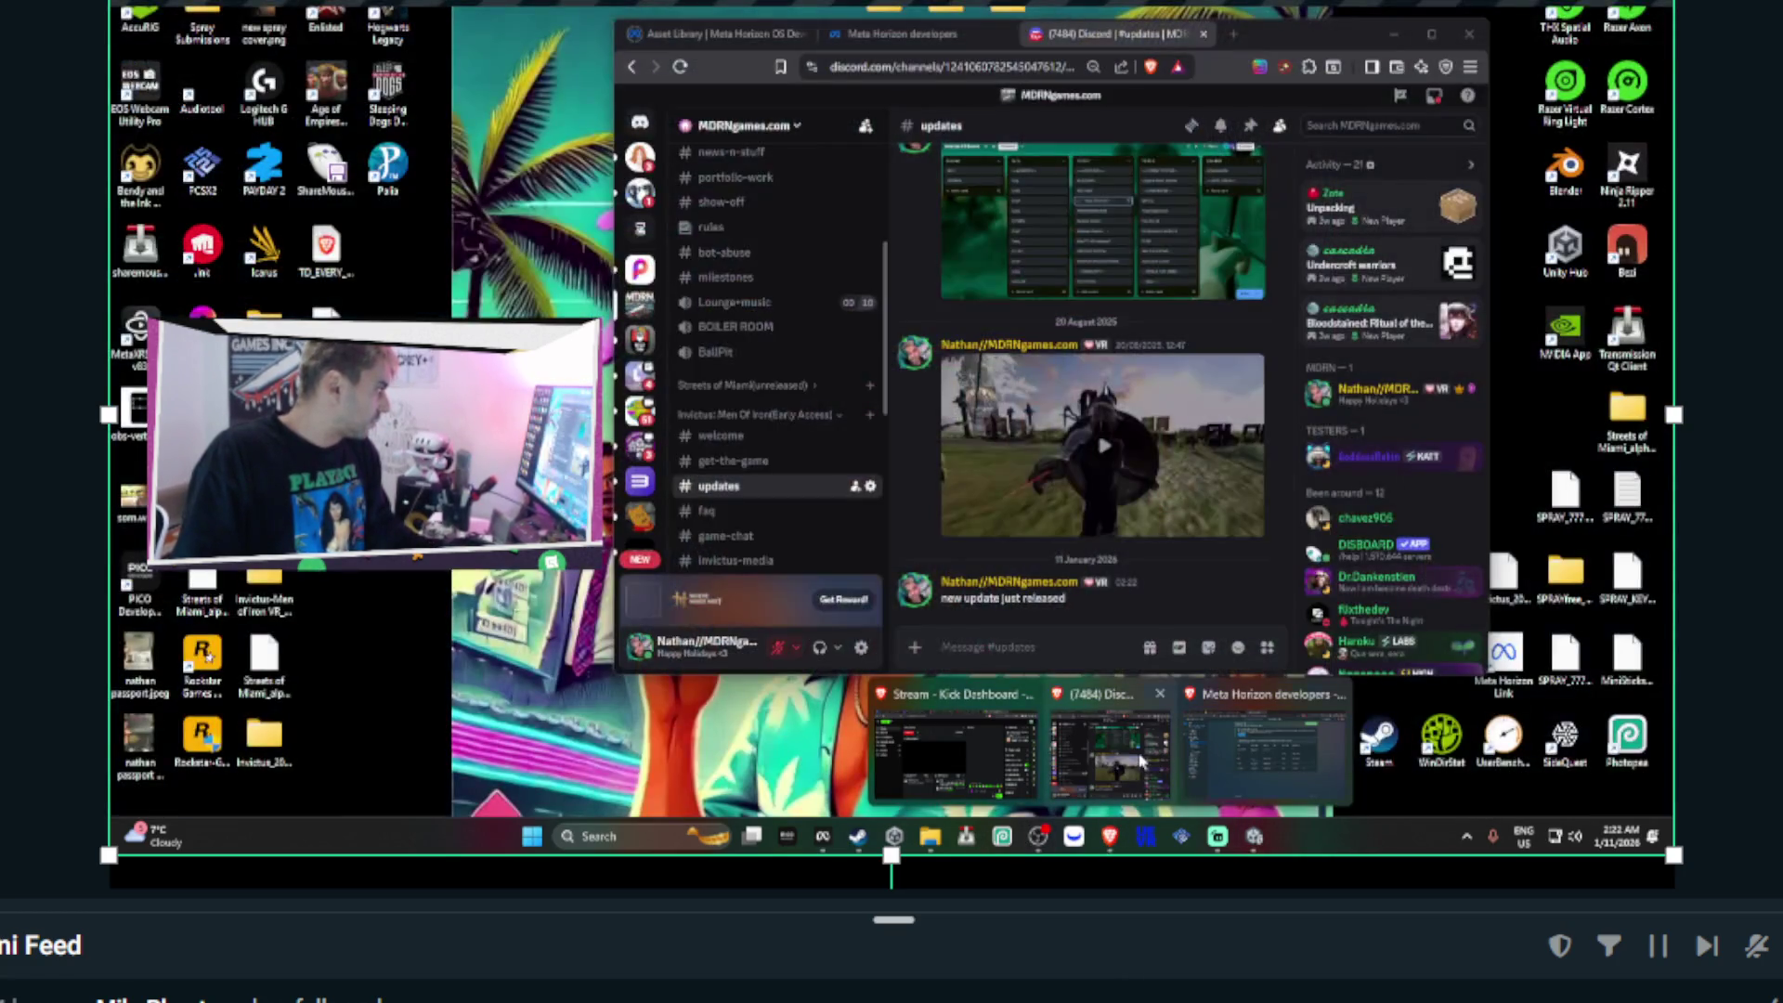
pyautogui.click(1142, 761)
# - Paste and post the scene screenshot, followed by the note about the revamped coliseum
pyautogui.hotkey('ctrl', 'v')
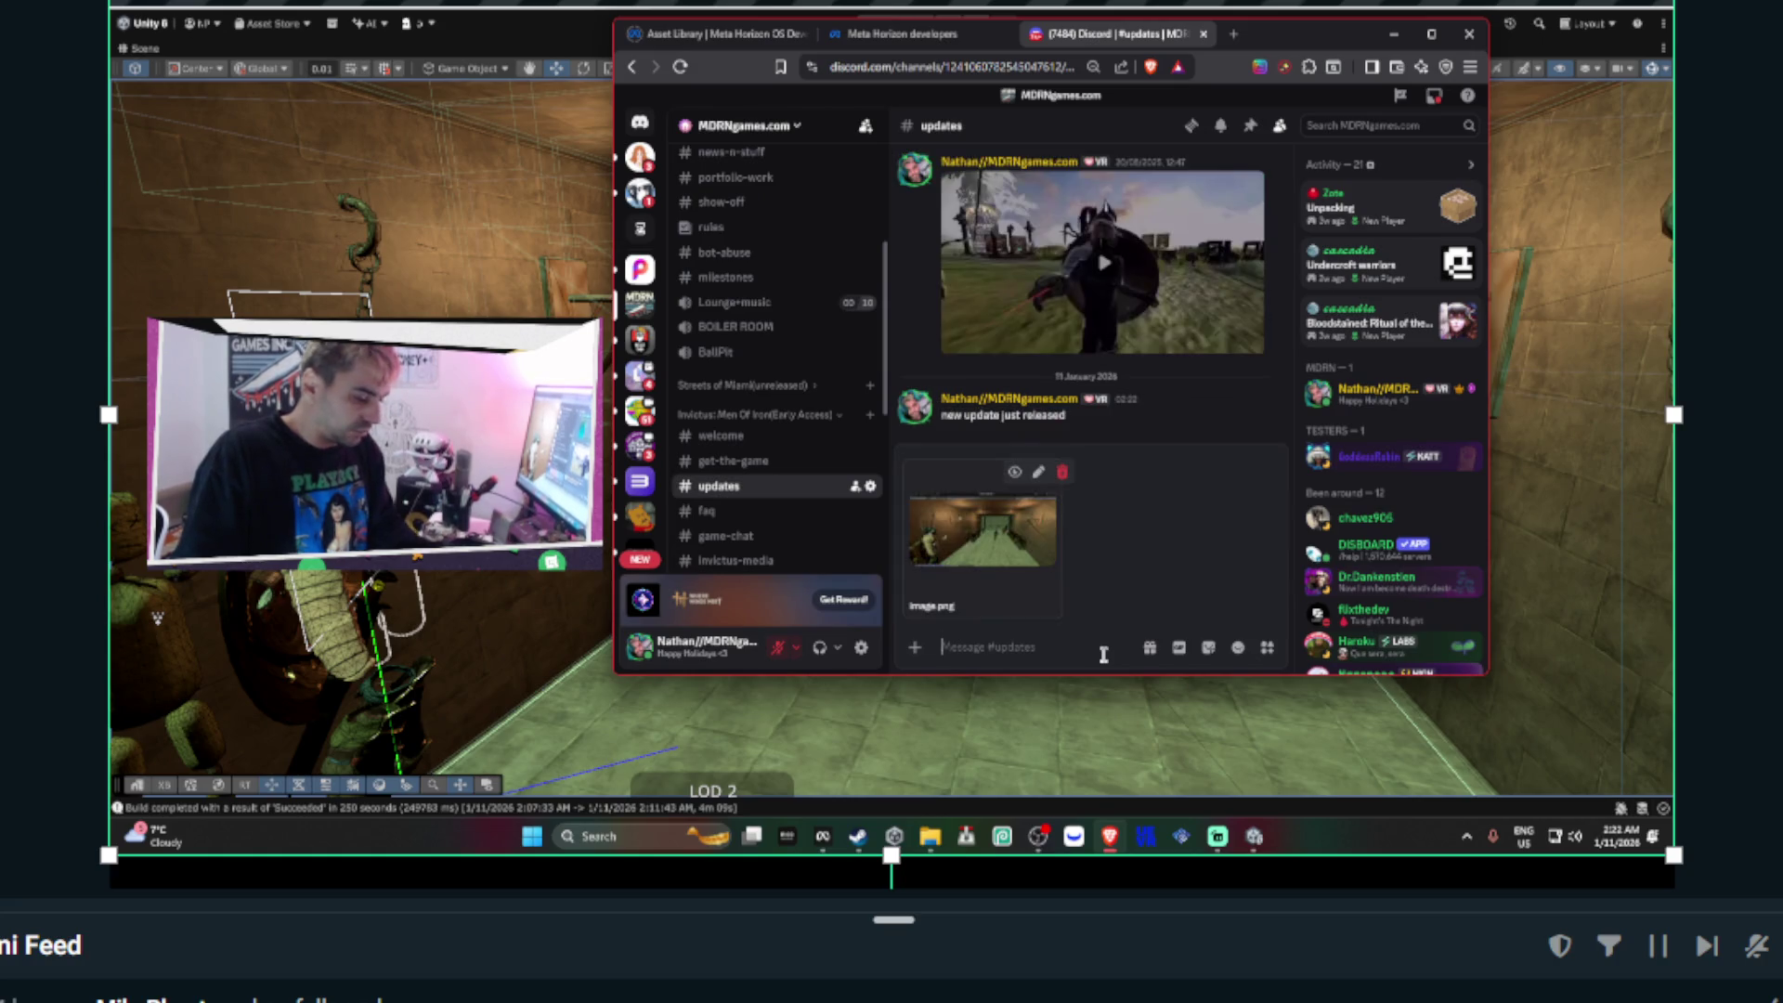
pyautogui.press('Return')
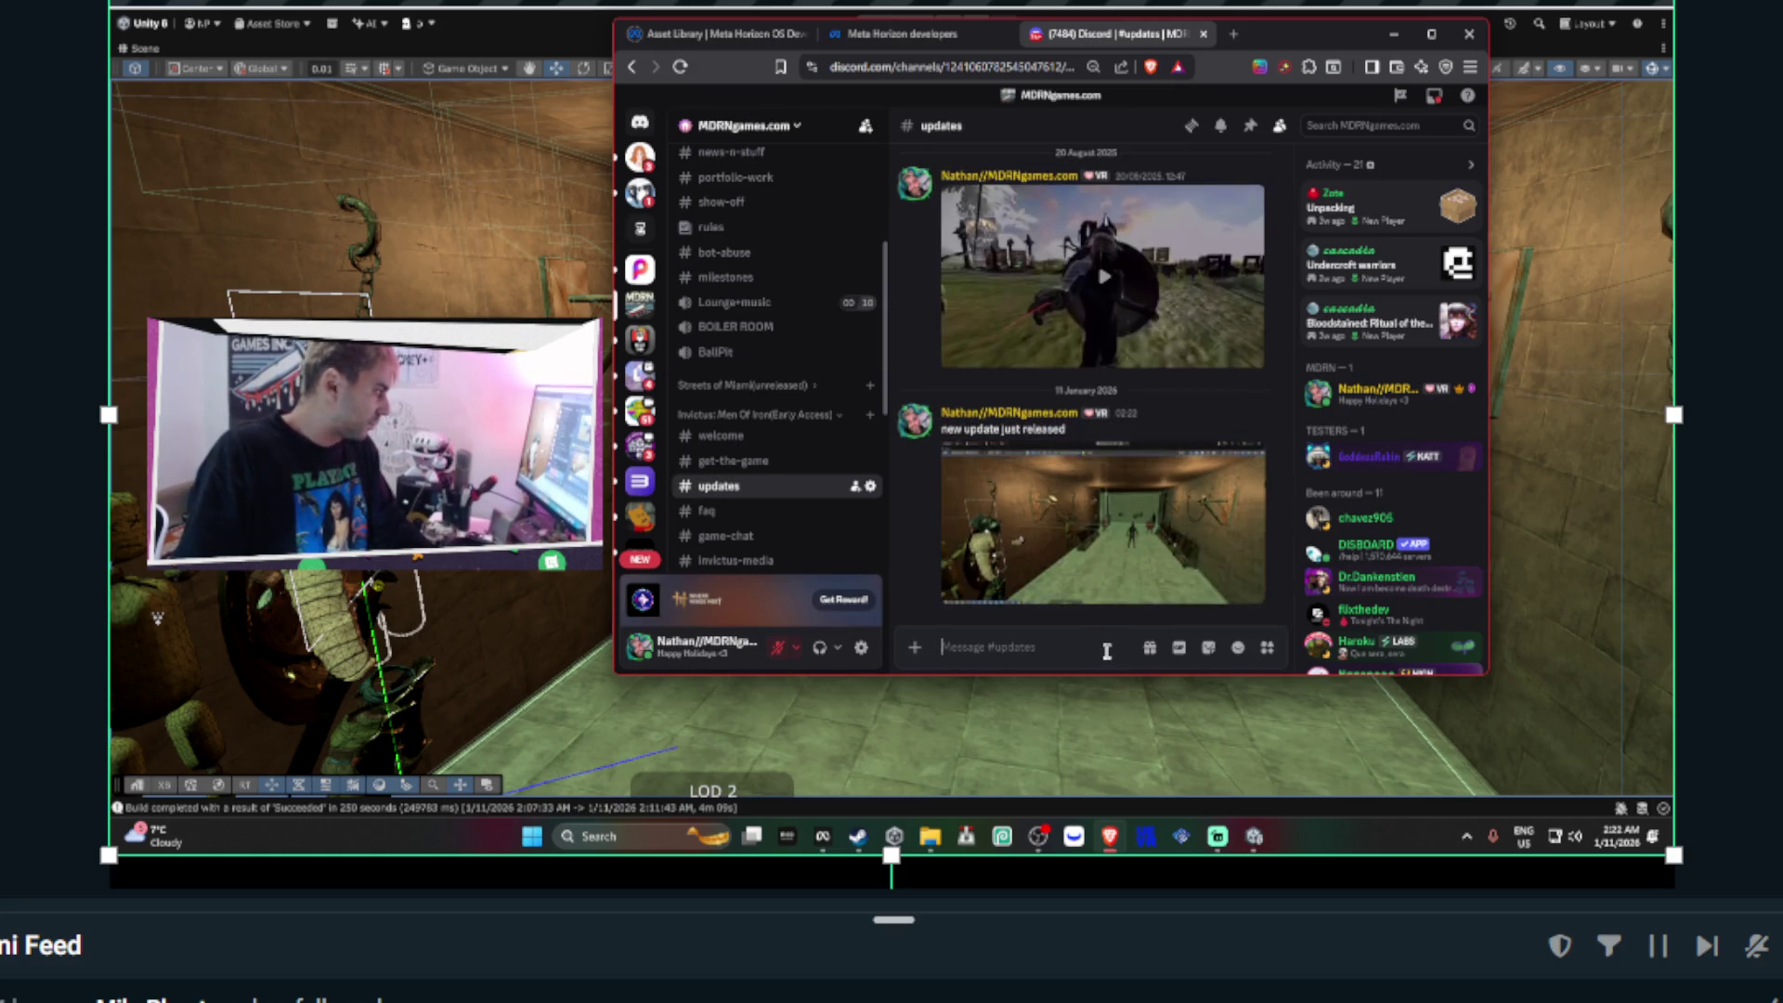
pyautogui.write('revamped')
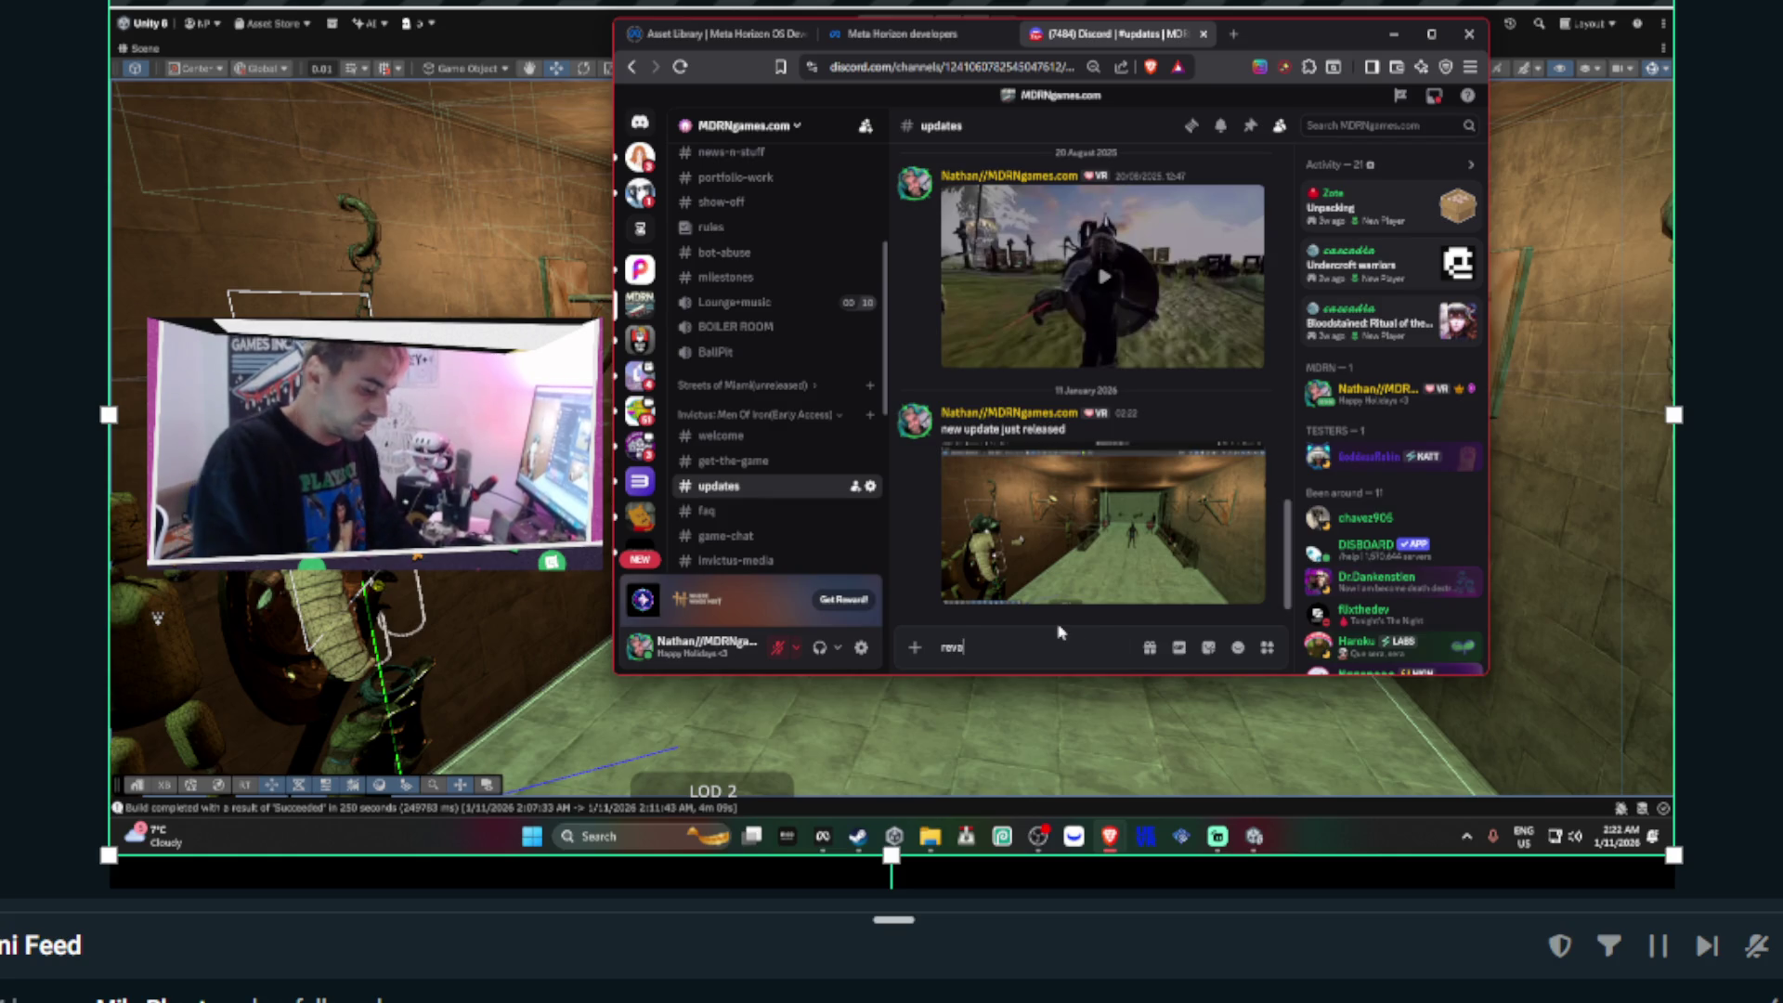
pyautogui.press('Return')
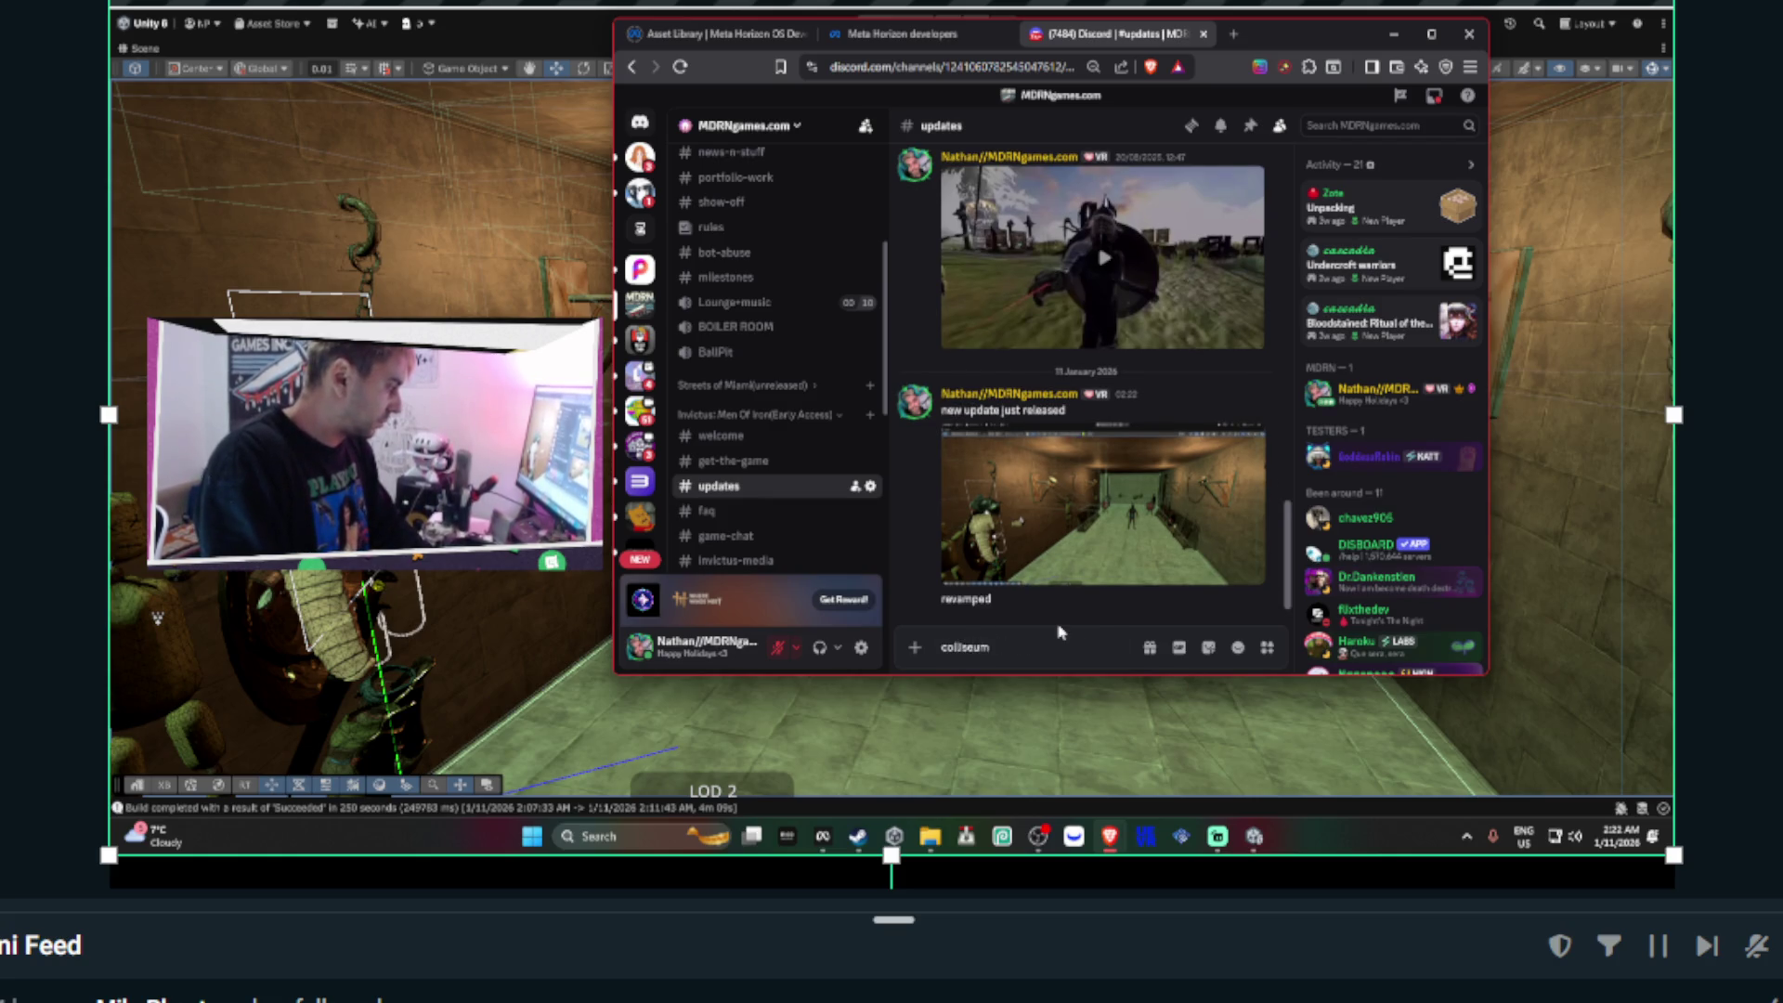
pyautogui.press('Return')
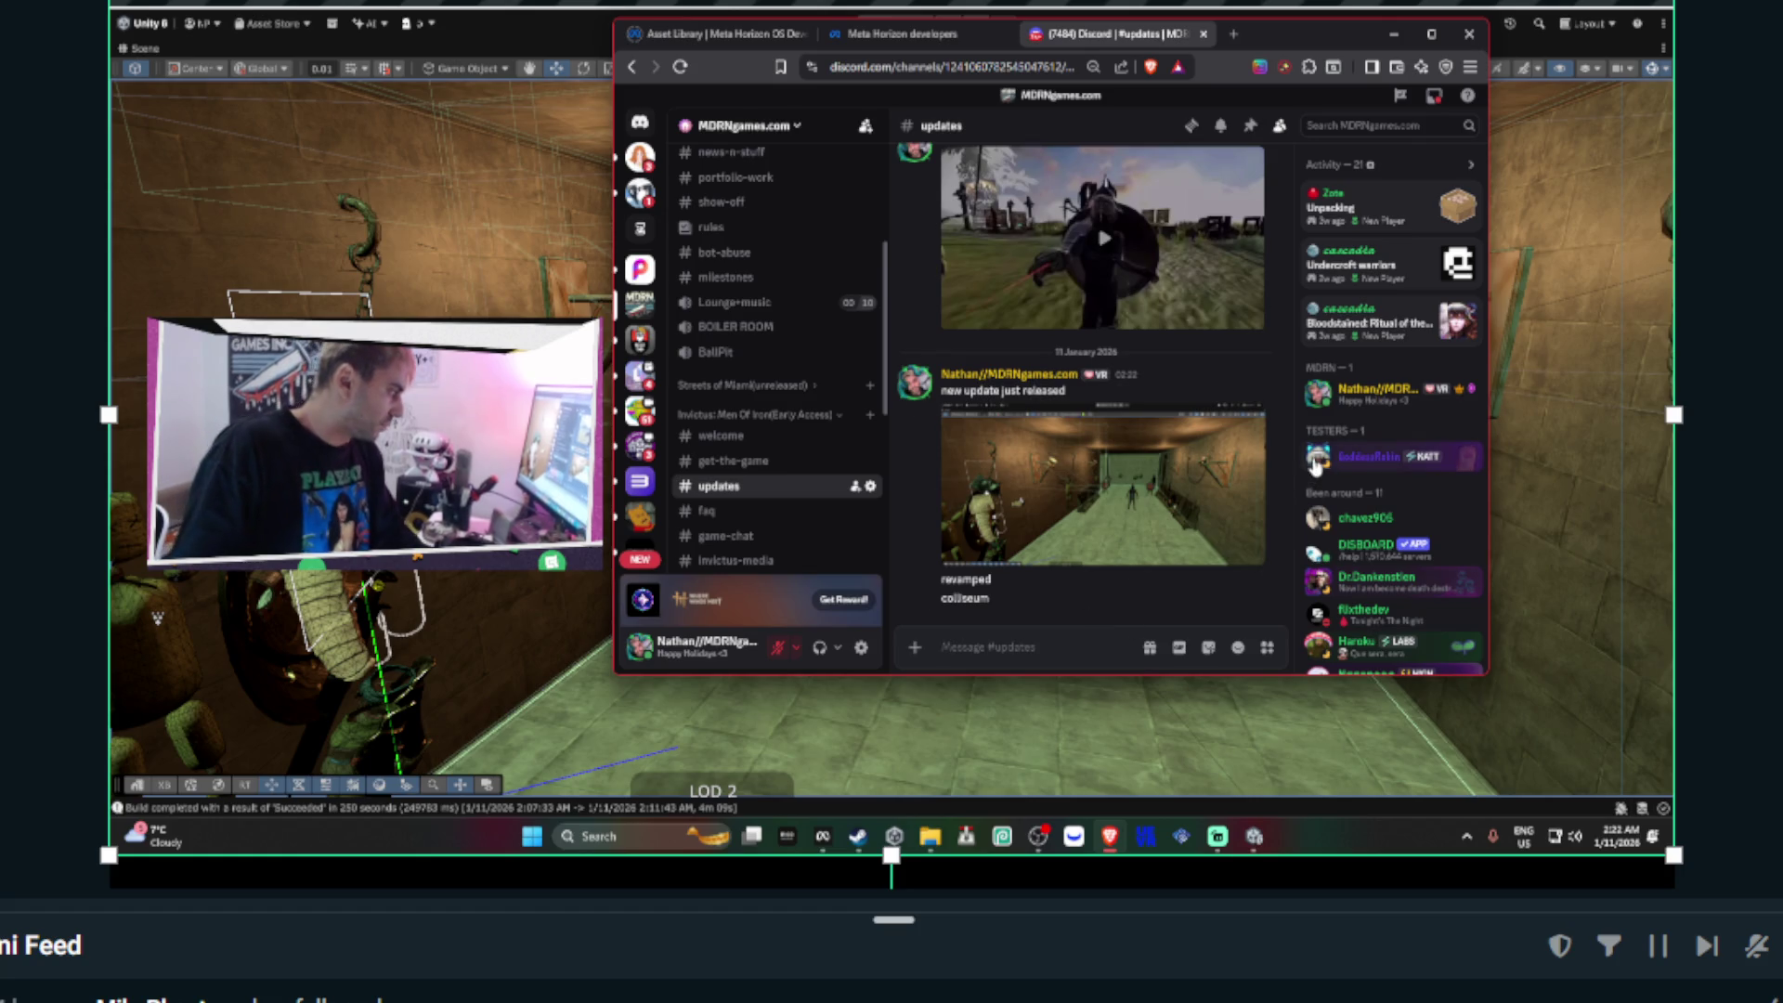
# - Post the change notes 'revamped A.I. system' and 'new ragdolls etc etc'
pyautogui.write('t')
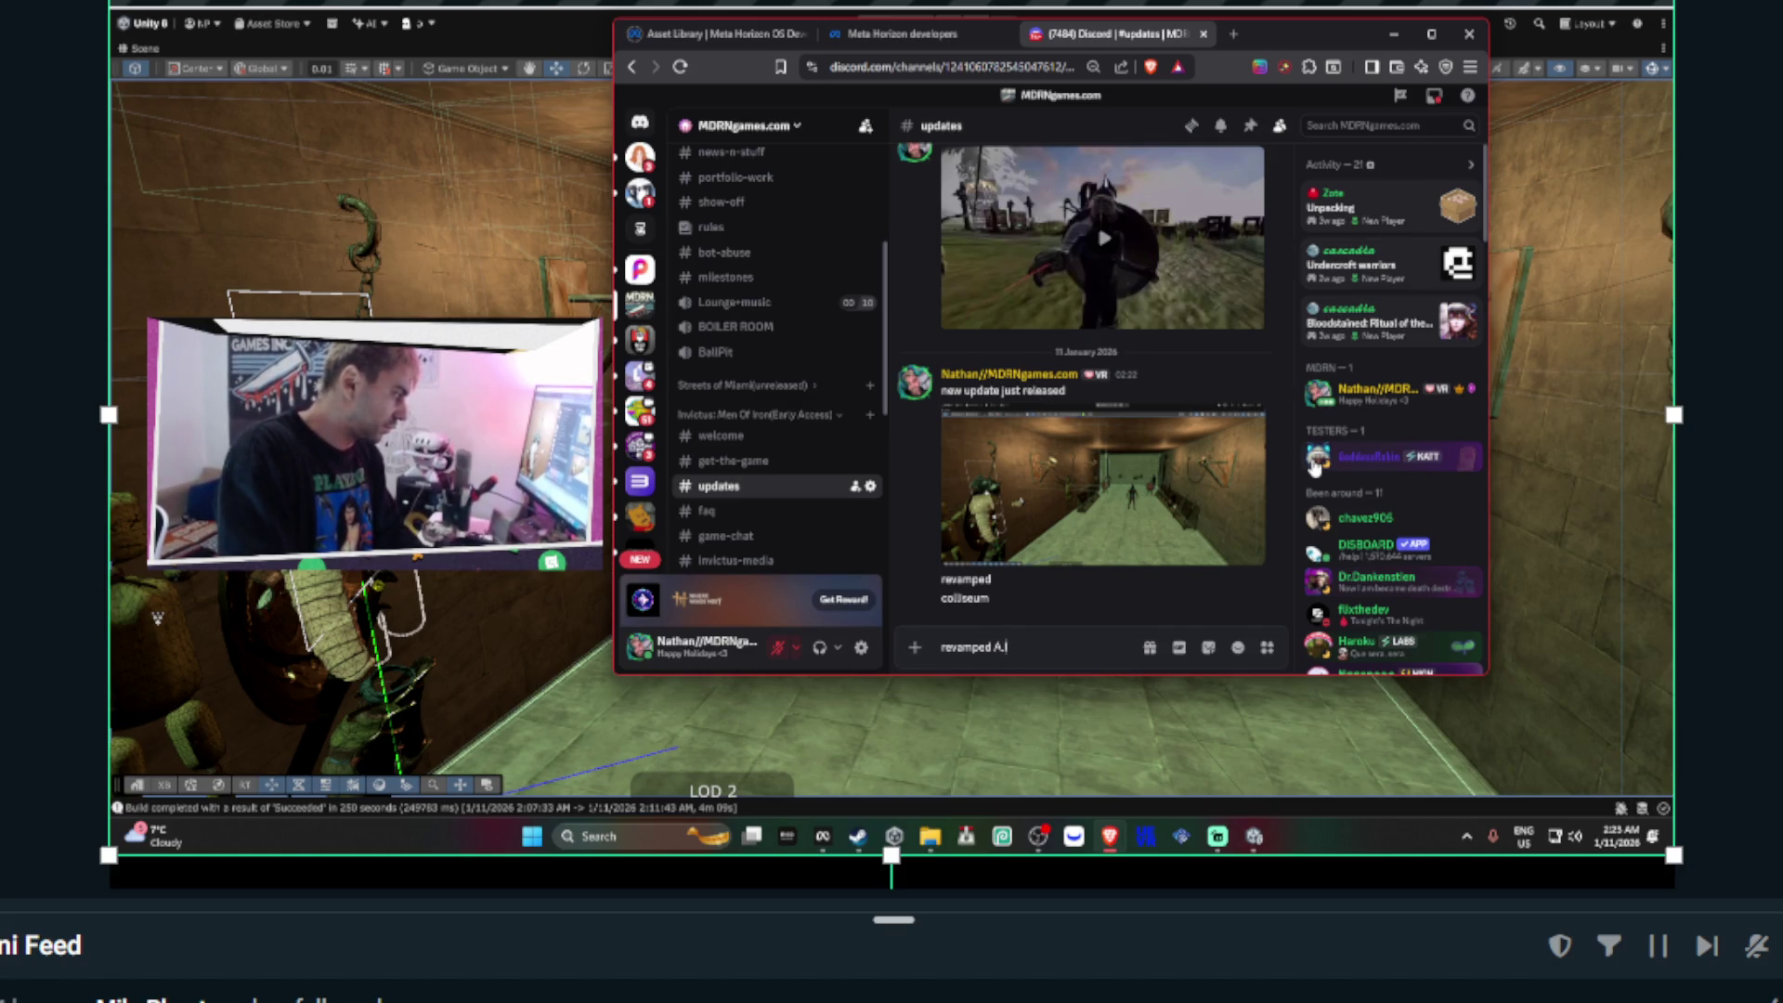
pyautogui.write('m')
pyautogui.press('Return')
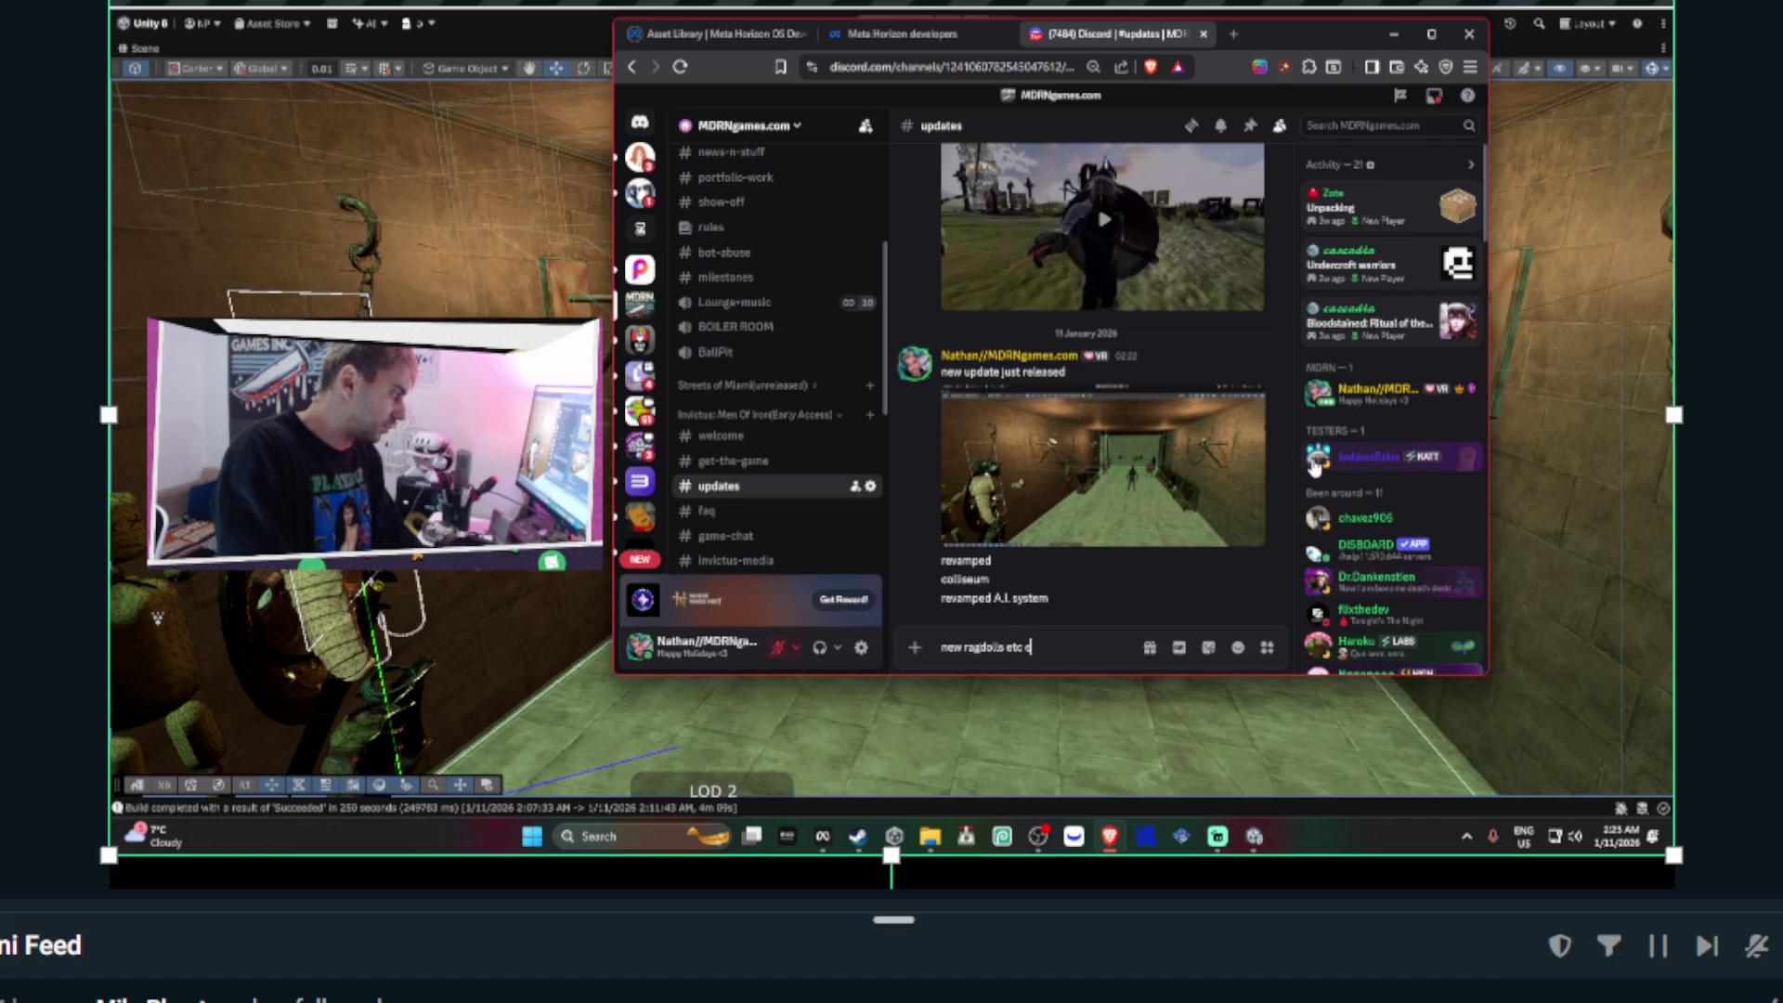
pyautogui.press('BackSpace')
pyautogui.press('Return')
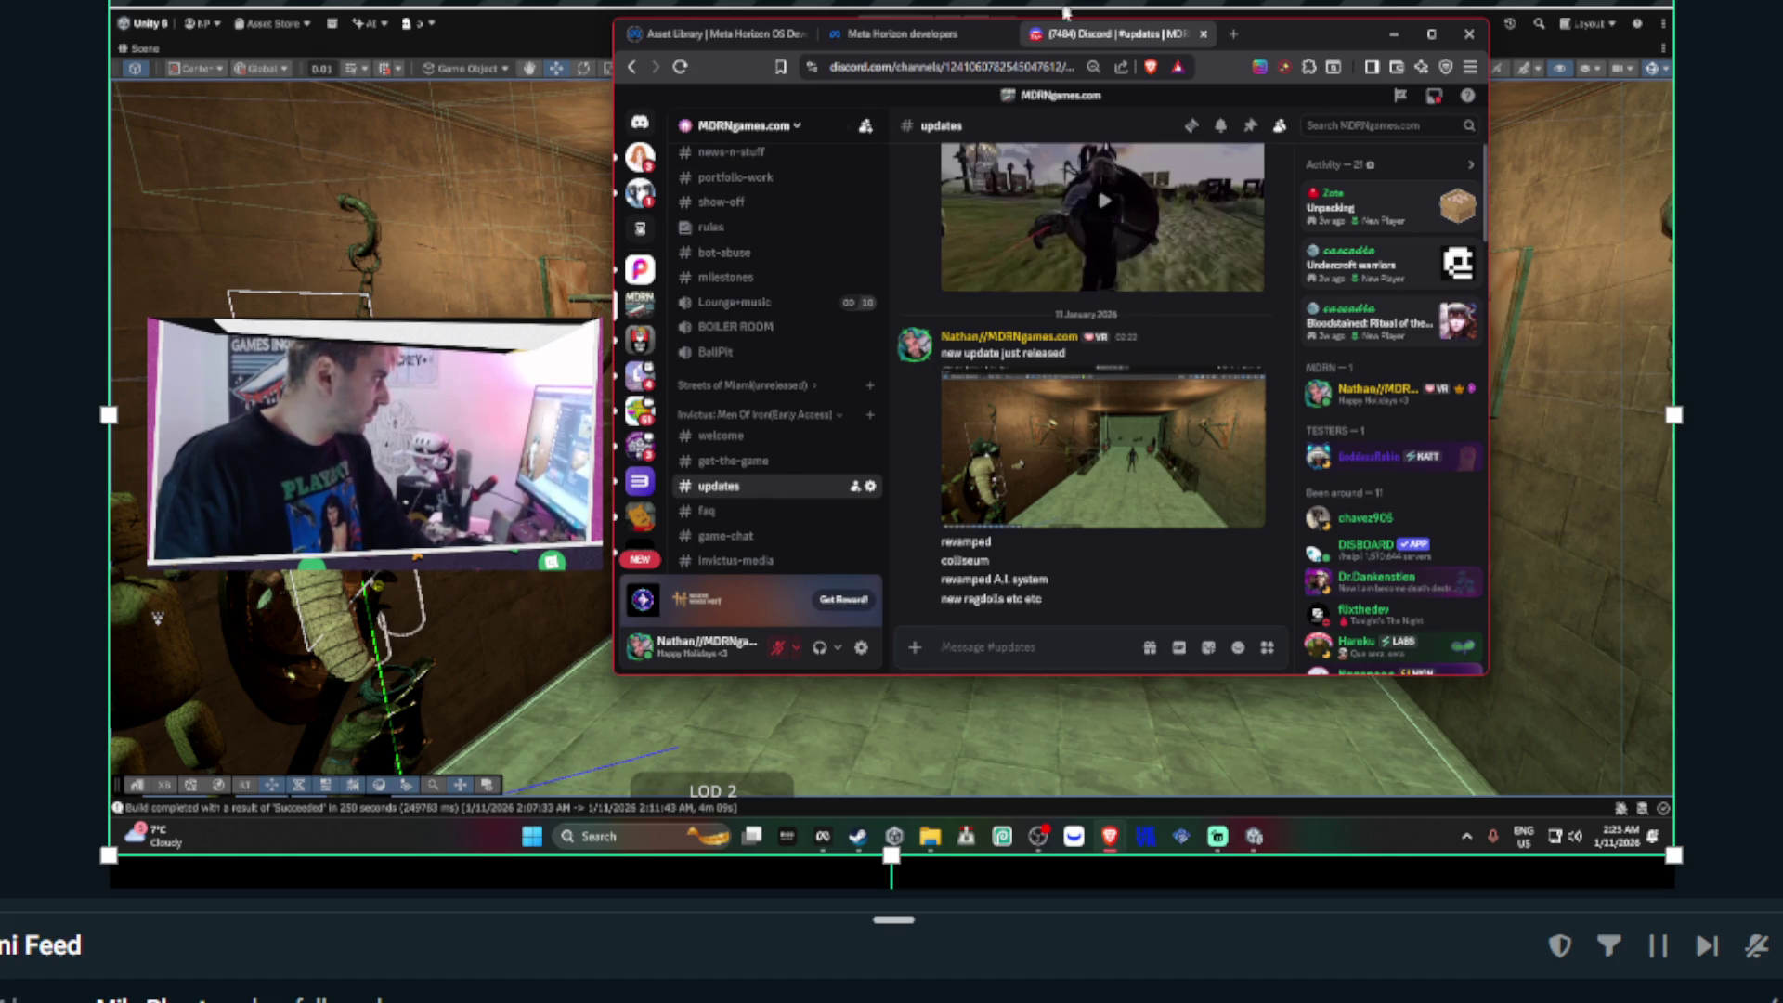
pyautogui.hotkey('ctrl', 'shift', 'Tab')
pyautogui.click(701, 35)
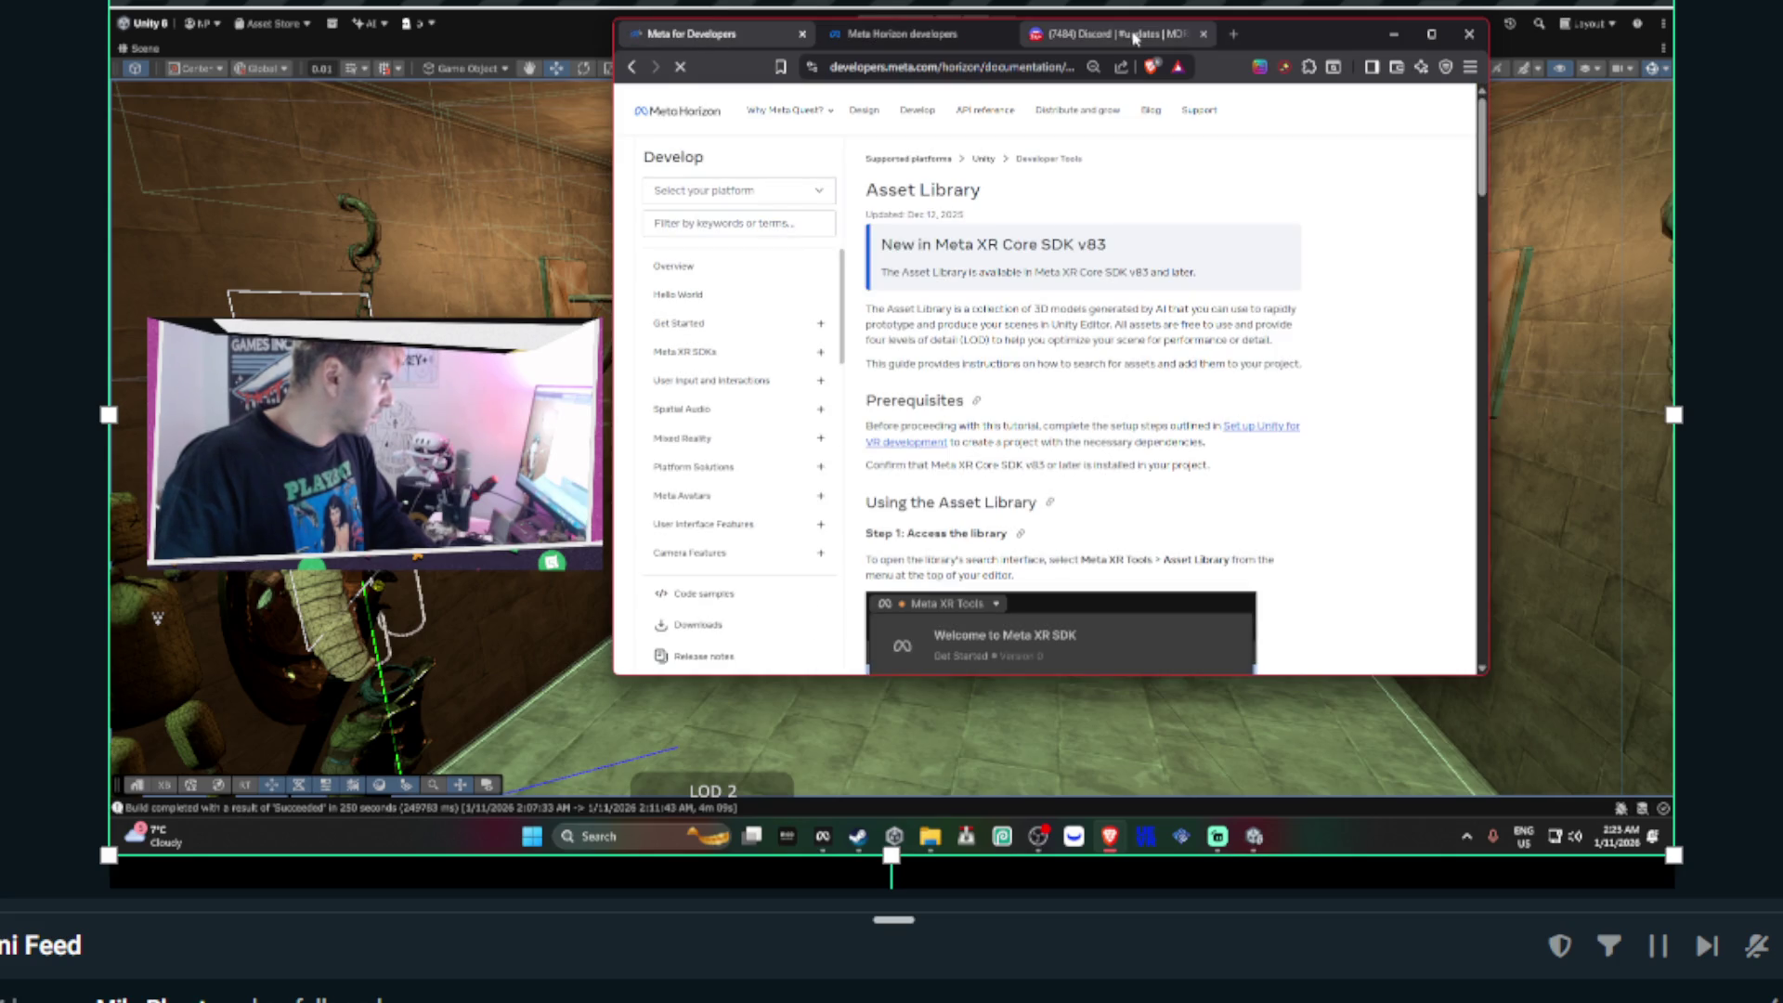
# - Return to the dashboard's My apps and open the Invictus: Men of Iron (Early Access) card
pyautogui.click(1114, 33)
pyautogui.click(891, 35)
pyautogui.click(797, 109)
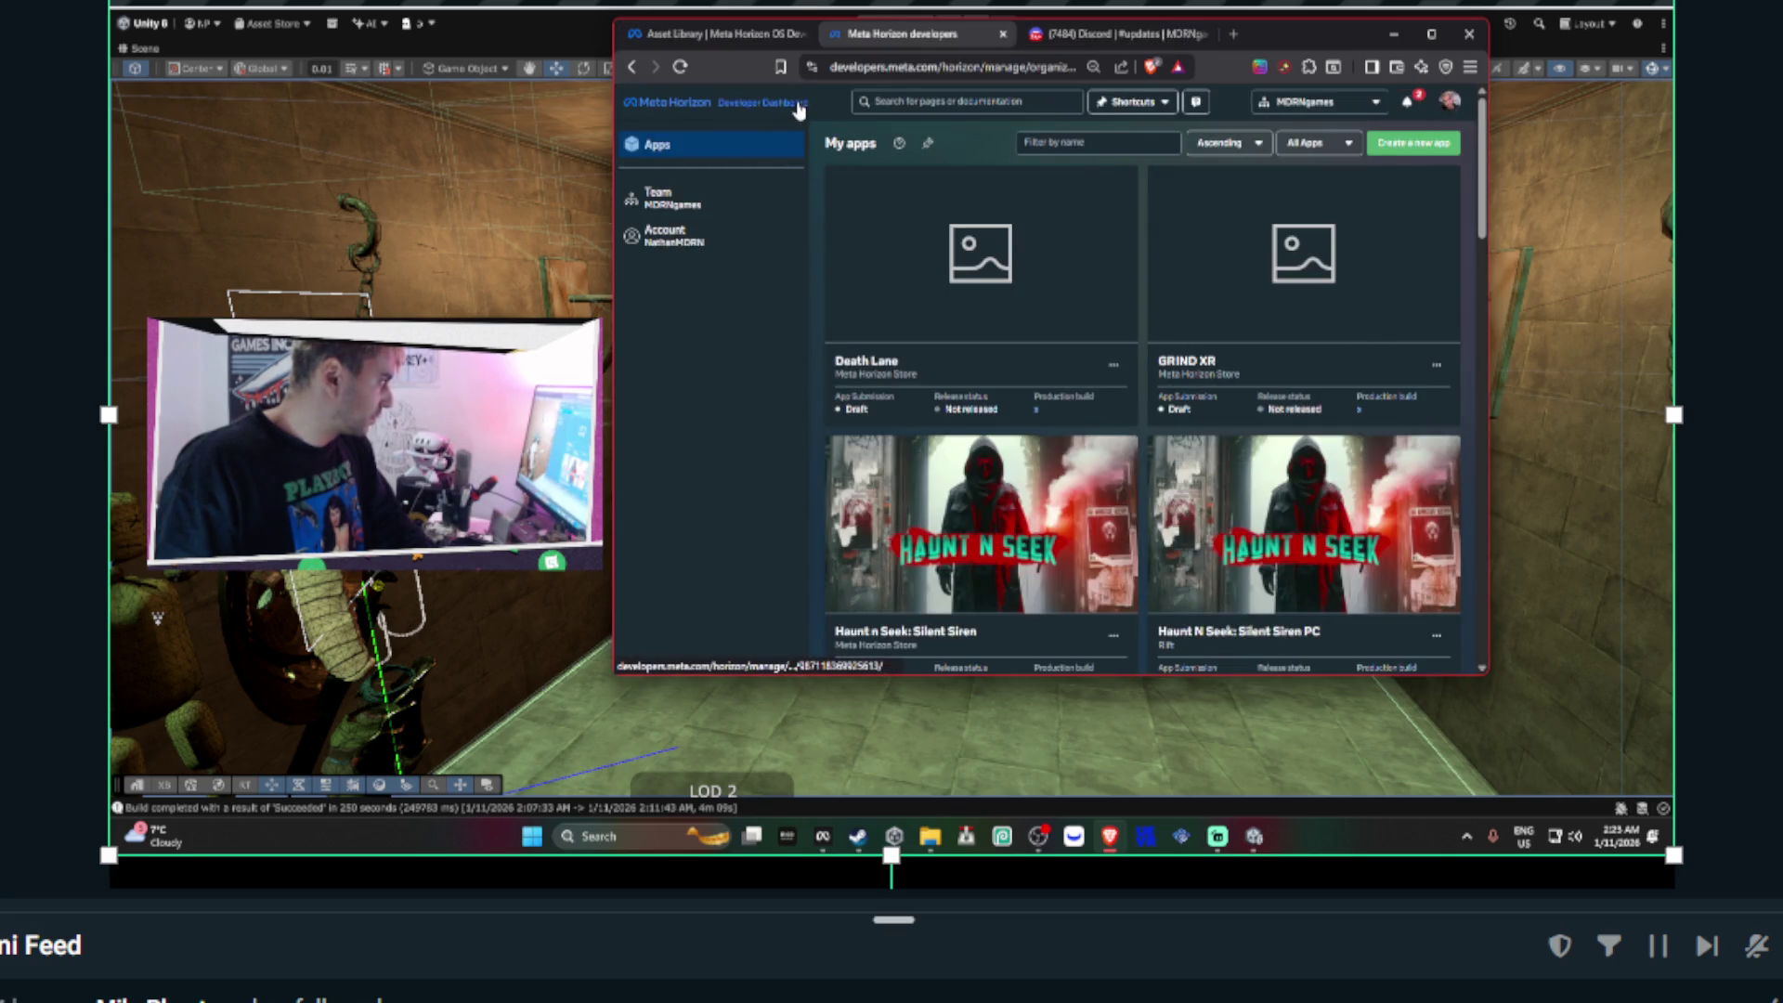
pyautogui.scroll(-7, 1066, 286)
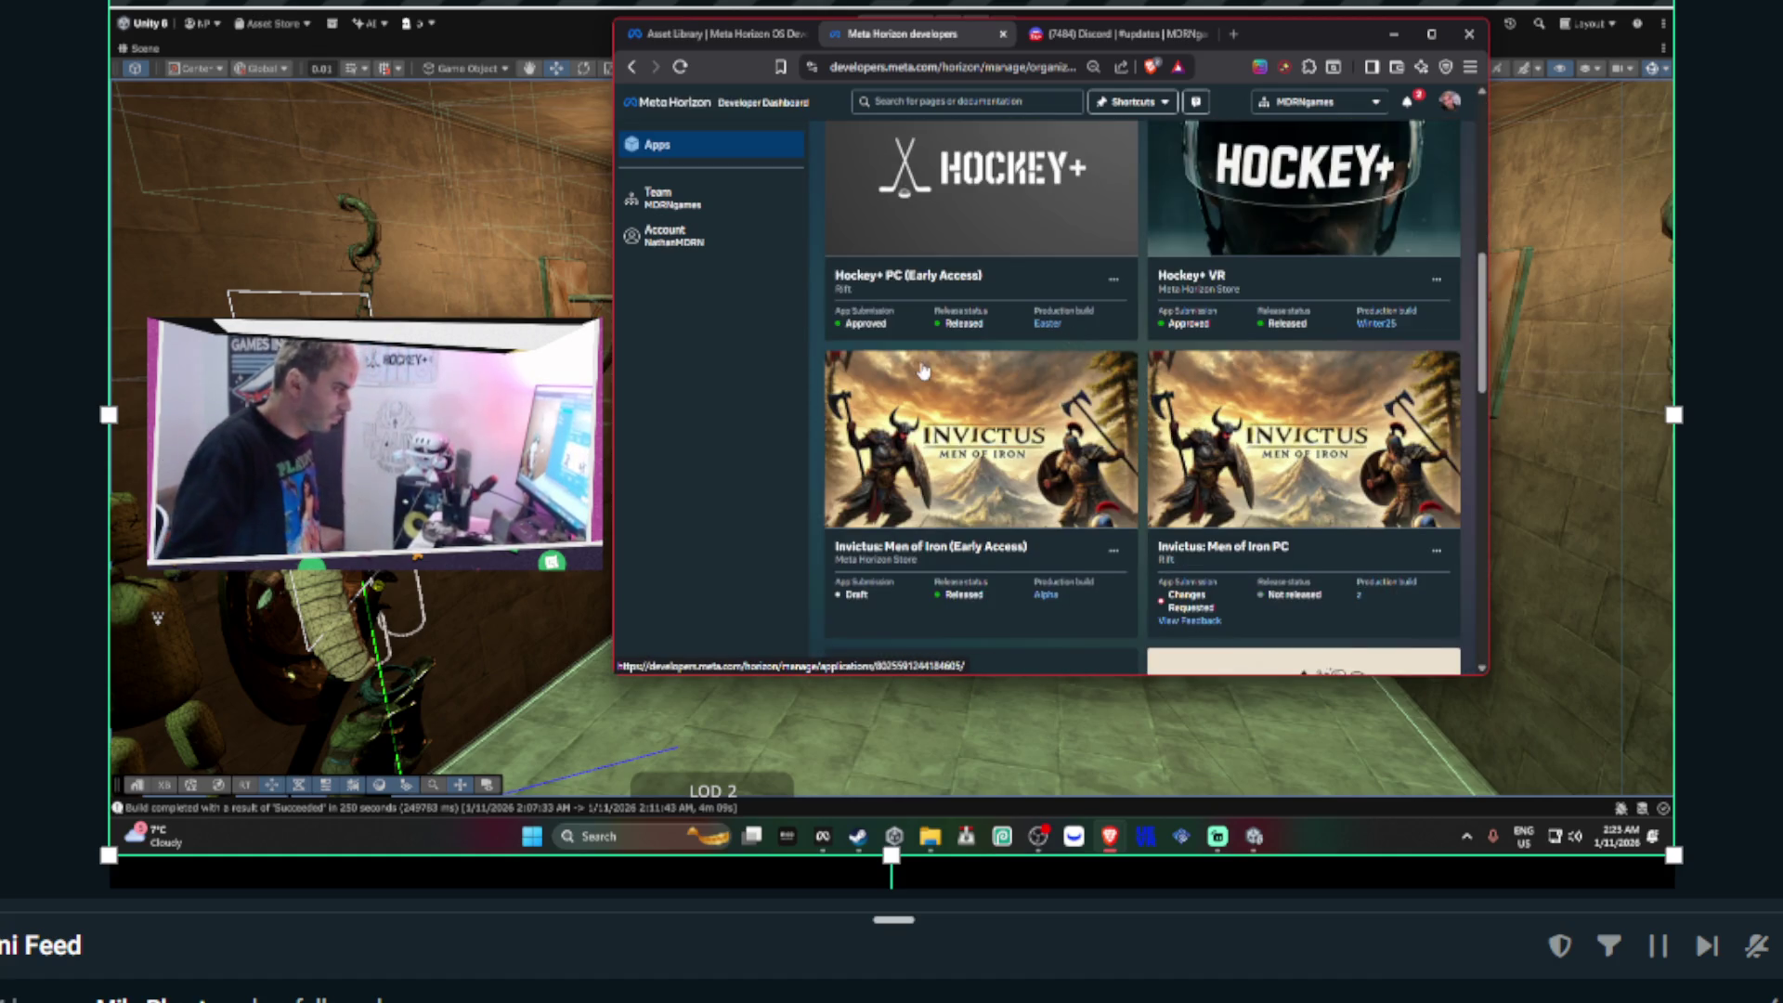
pyautogui.click(1003, 383)
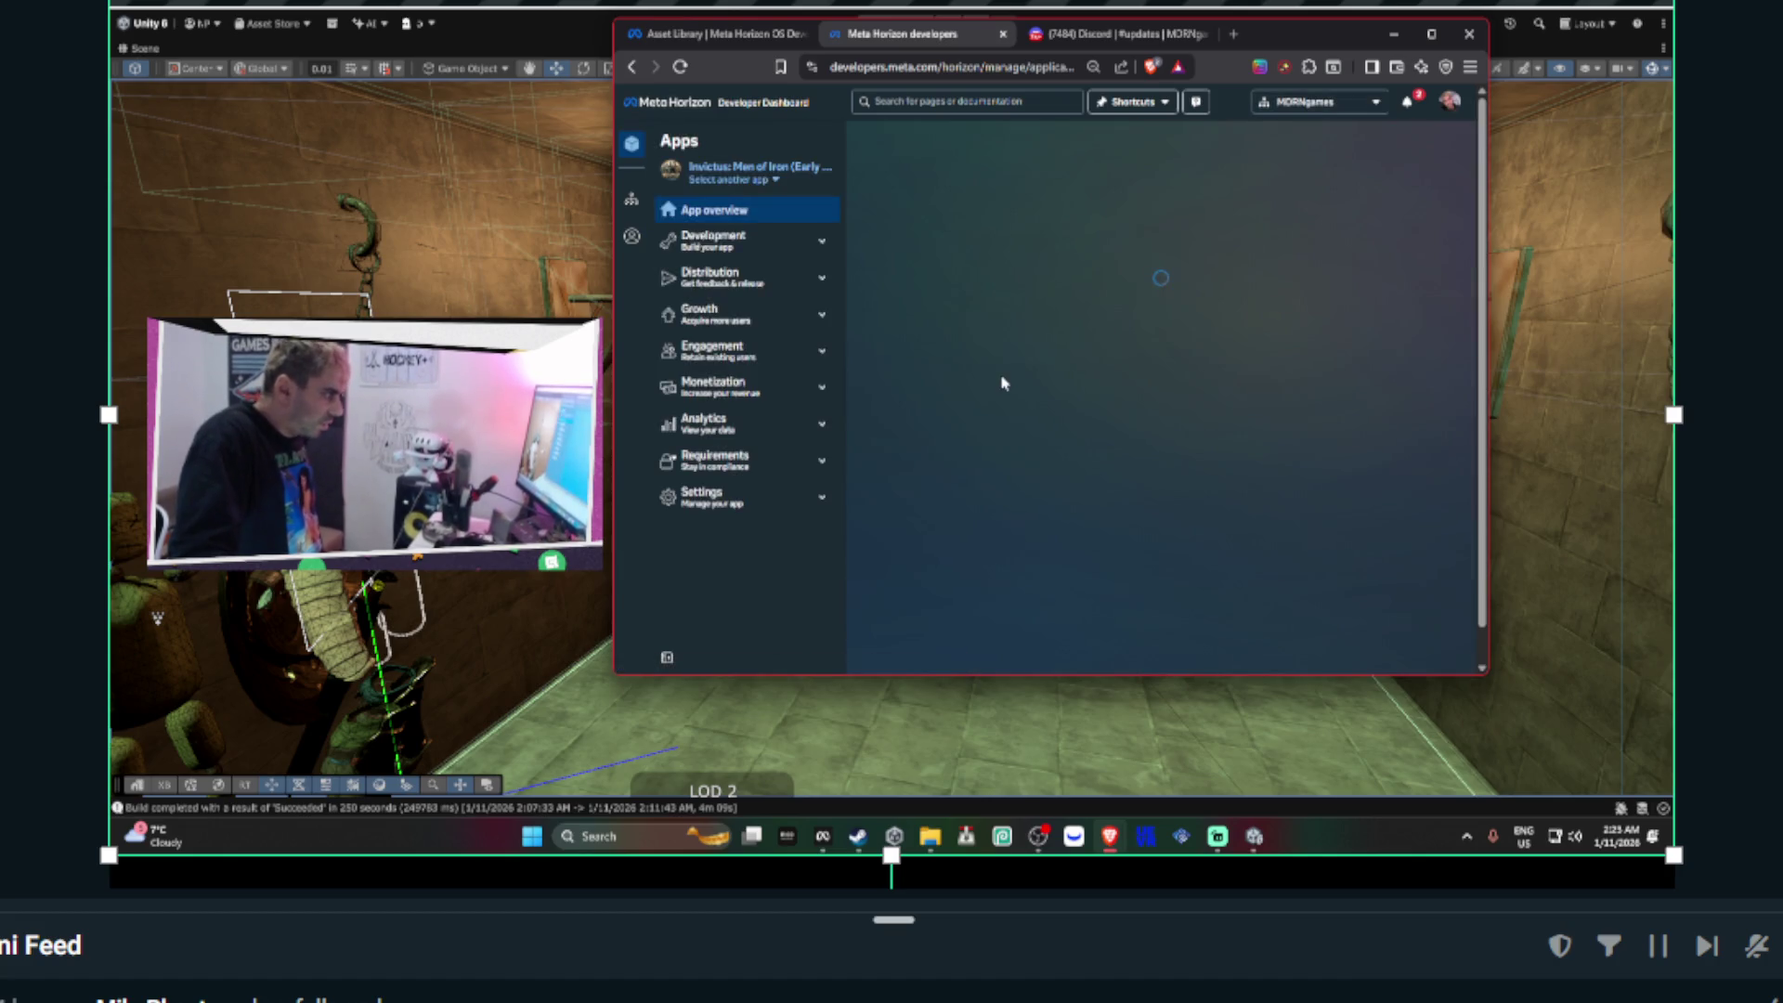
# - Browse the release channels, checking Production (Store), ALPHA and RC
pyautogui.click(759, 295)
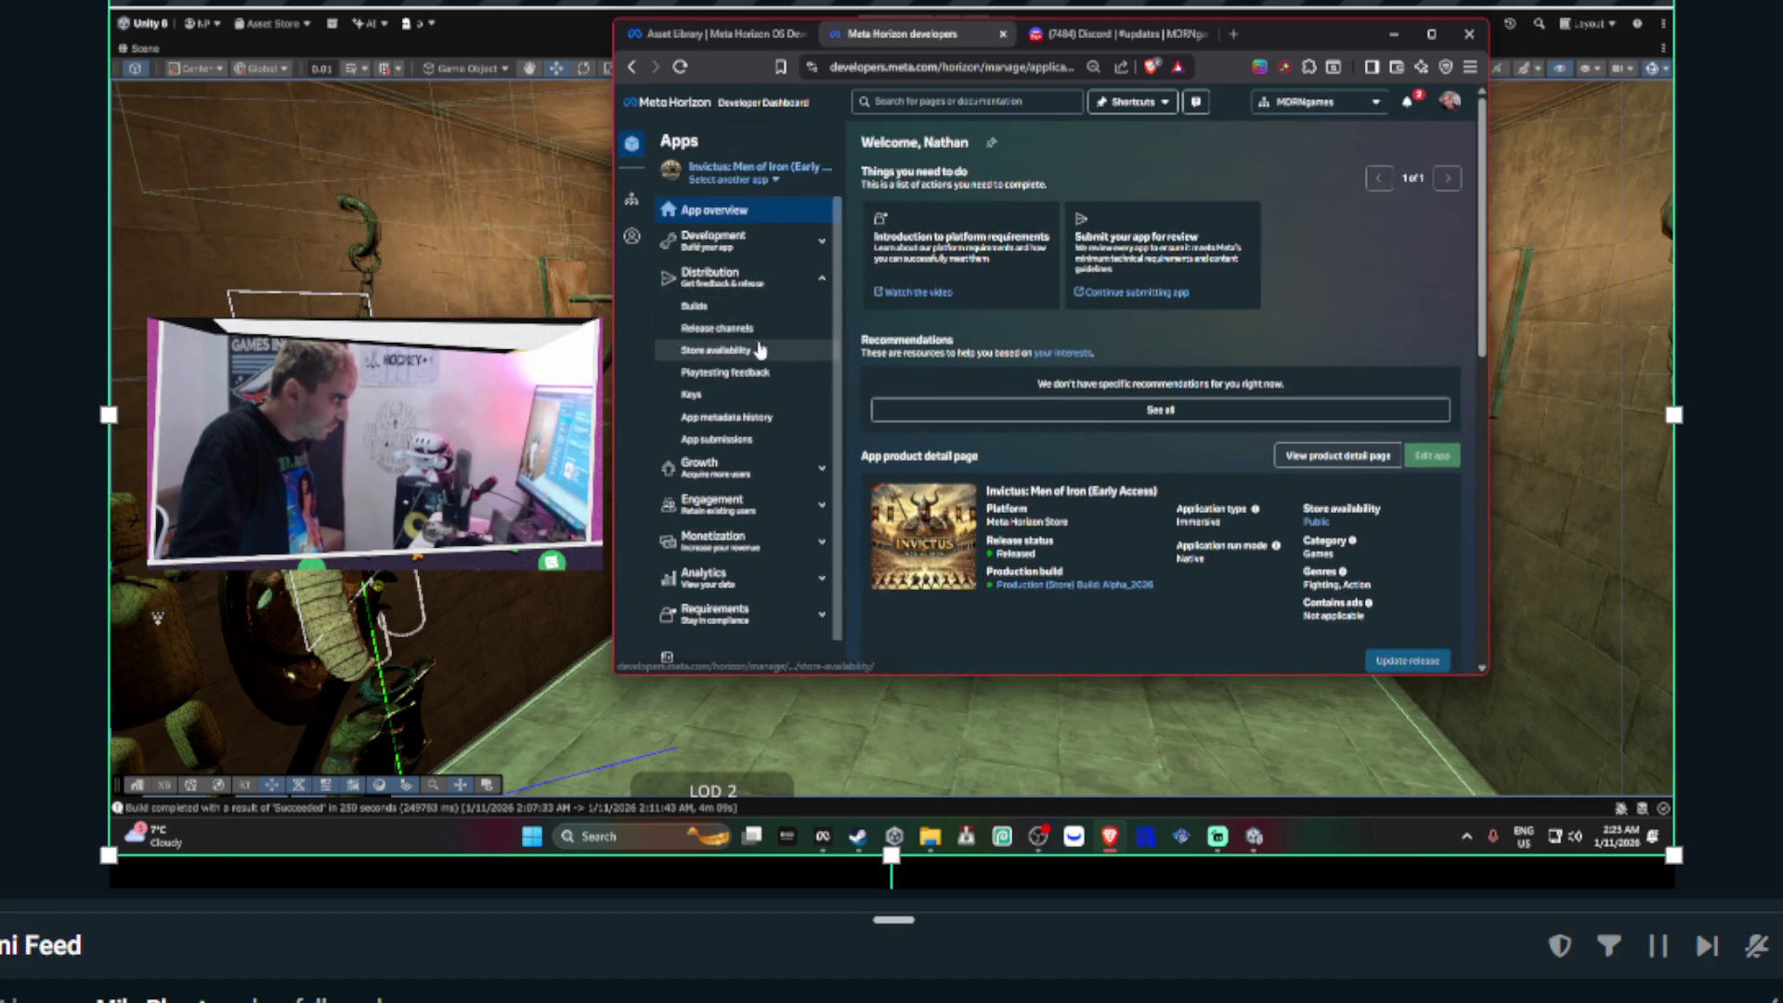
pyautogui.click(763, 331)
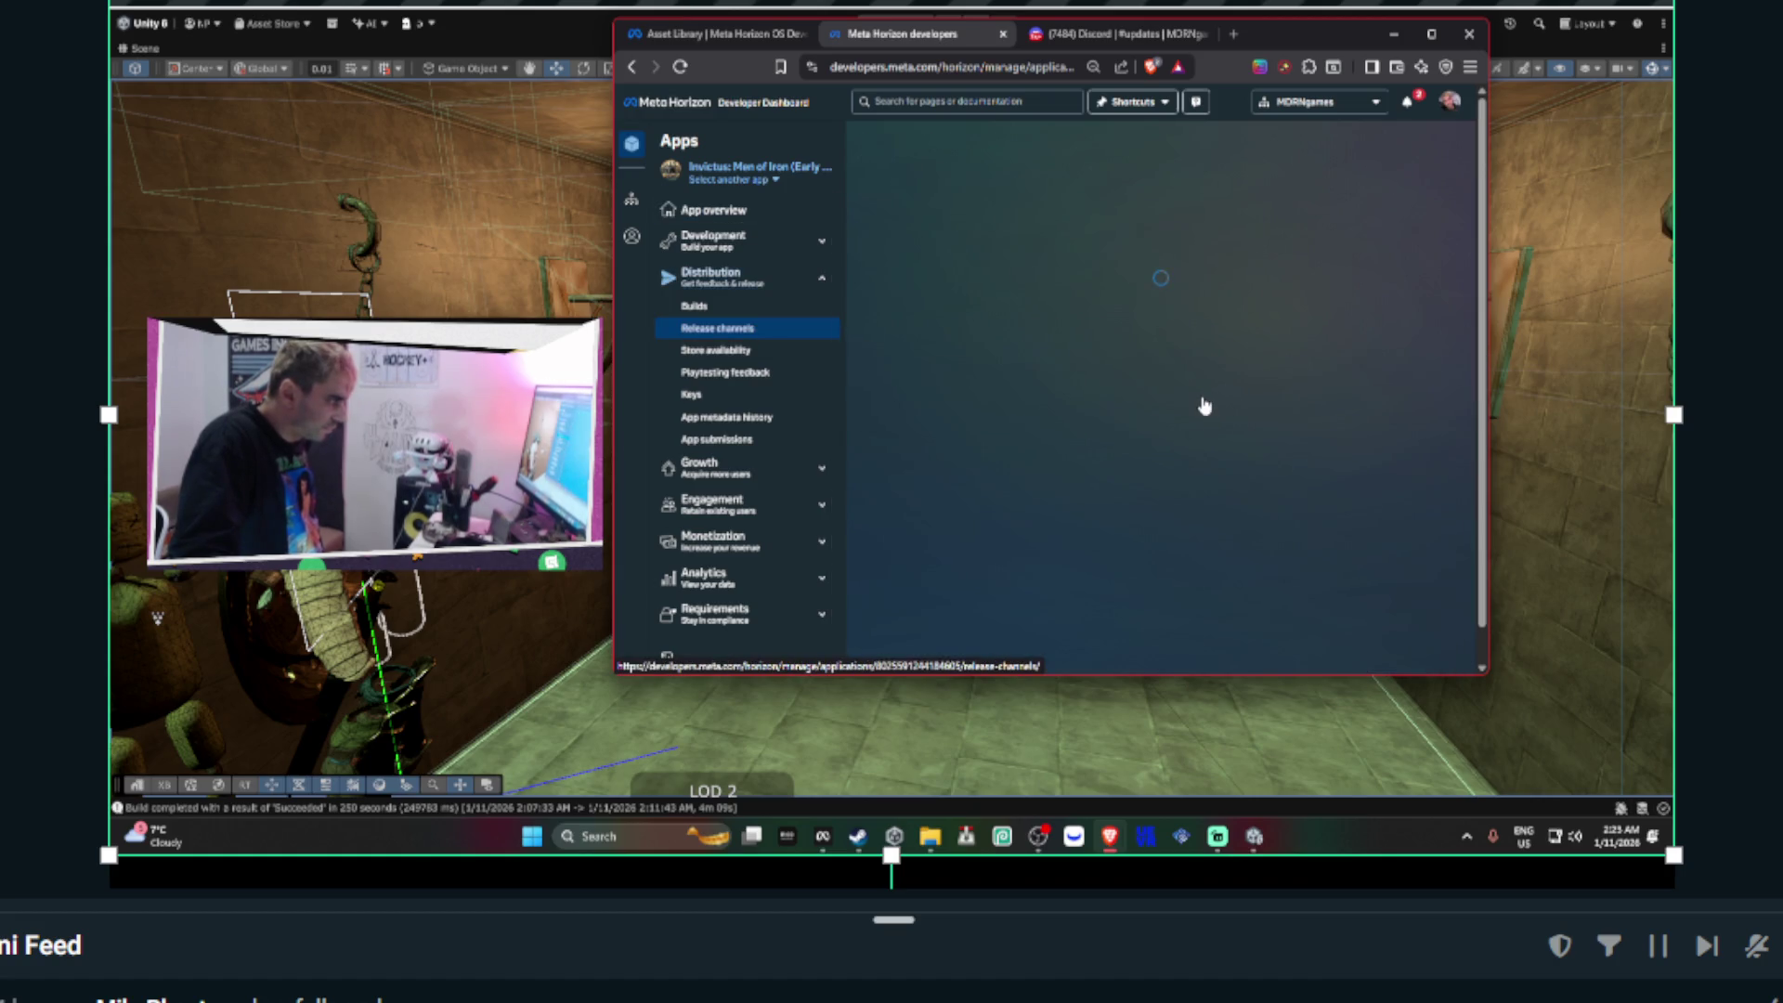
pyautogui.click(1372, 420)
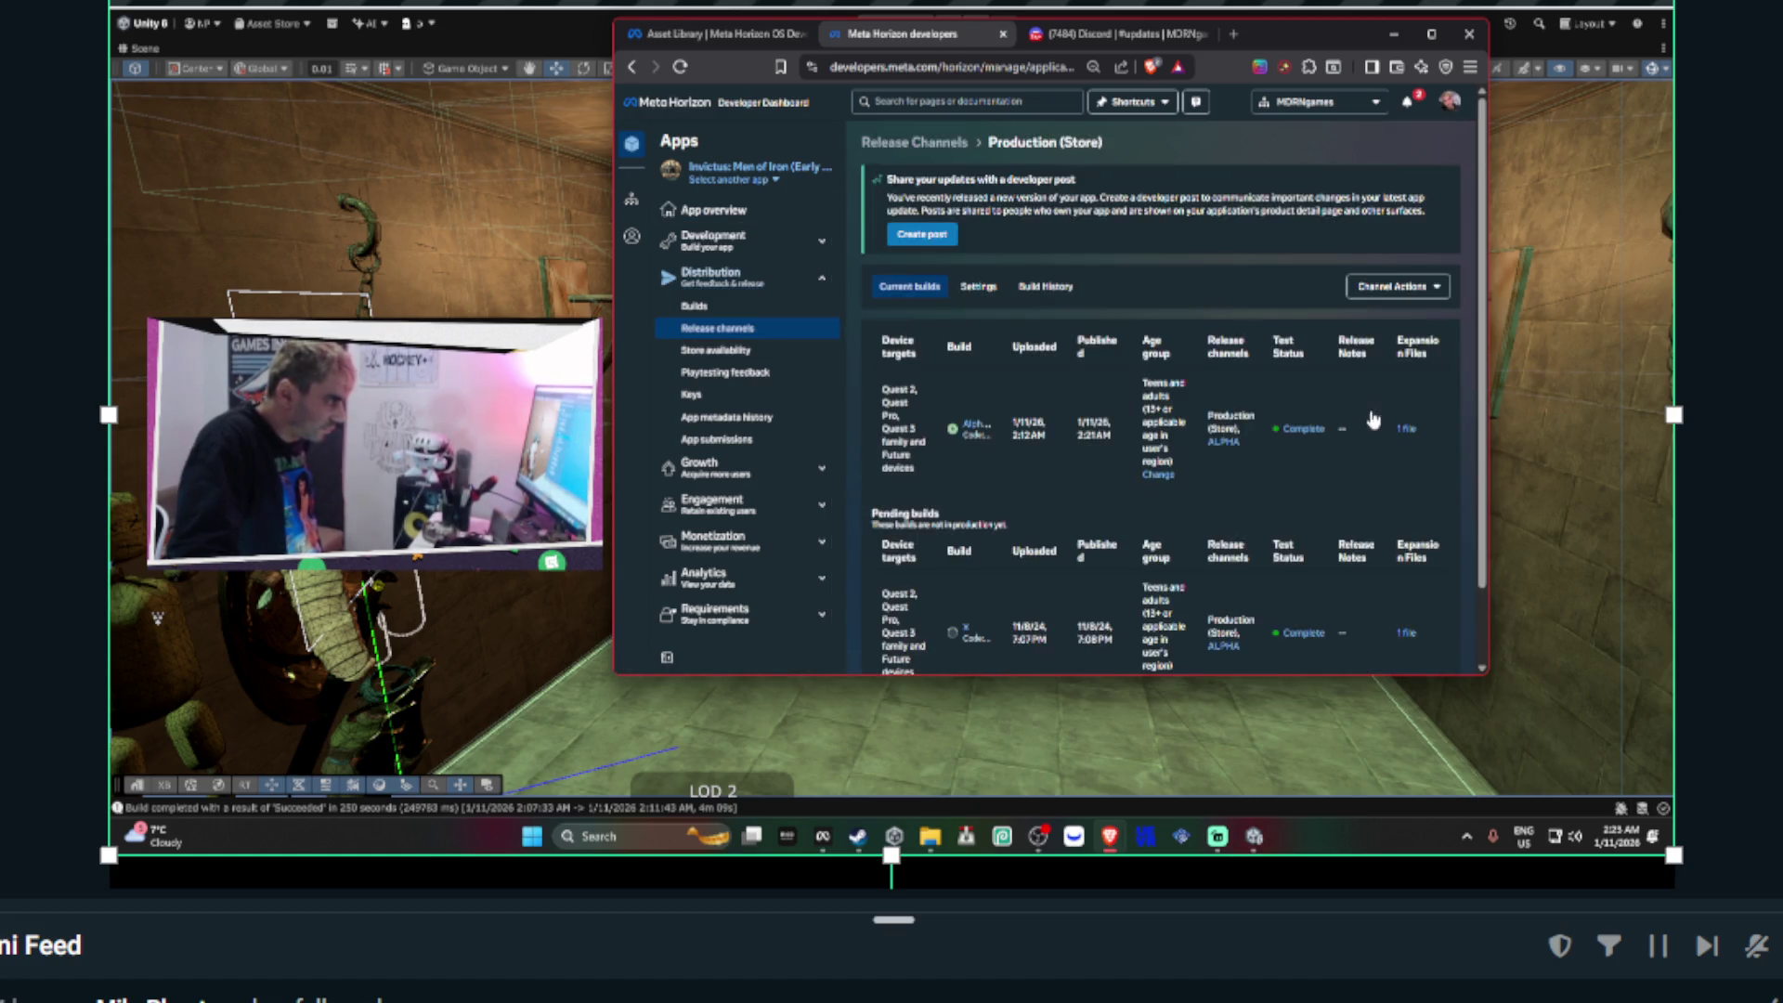
pyautogui.click(632, 67)
pyautogui.click(1435, 540)
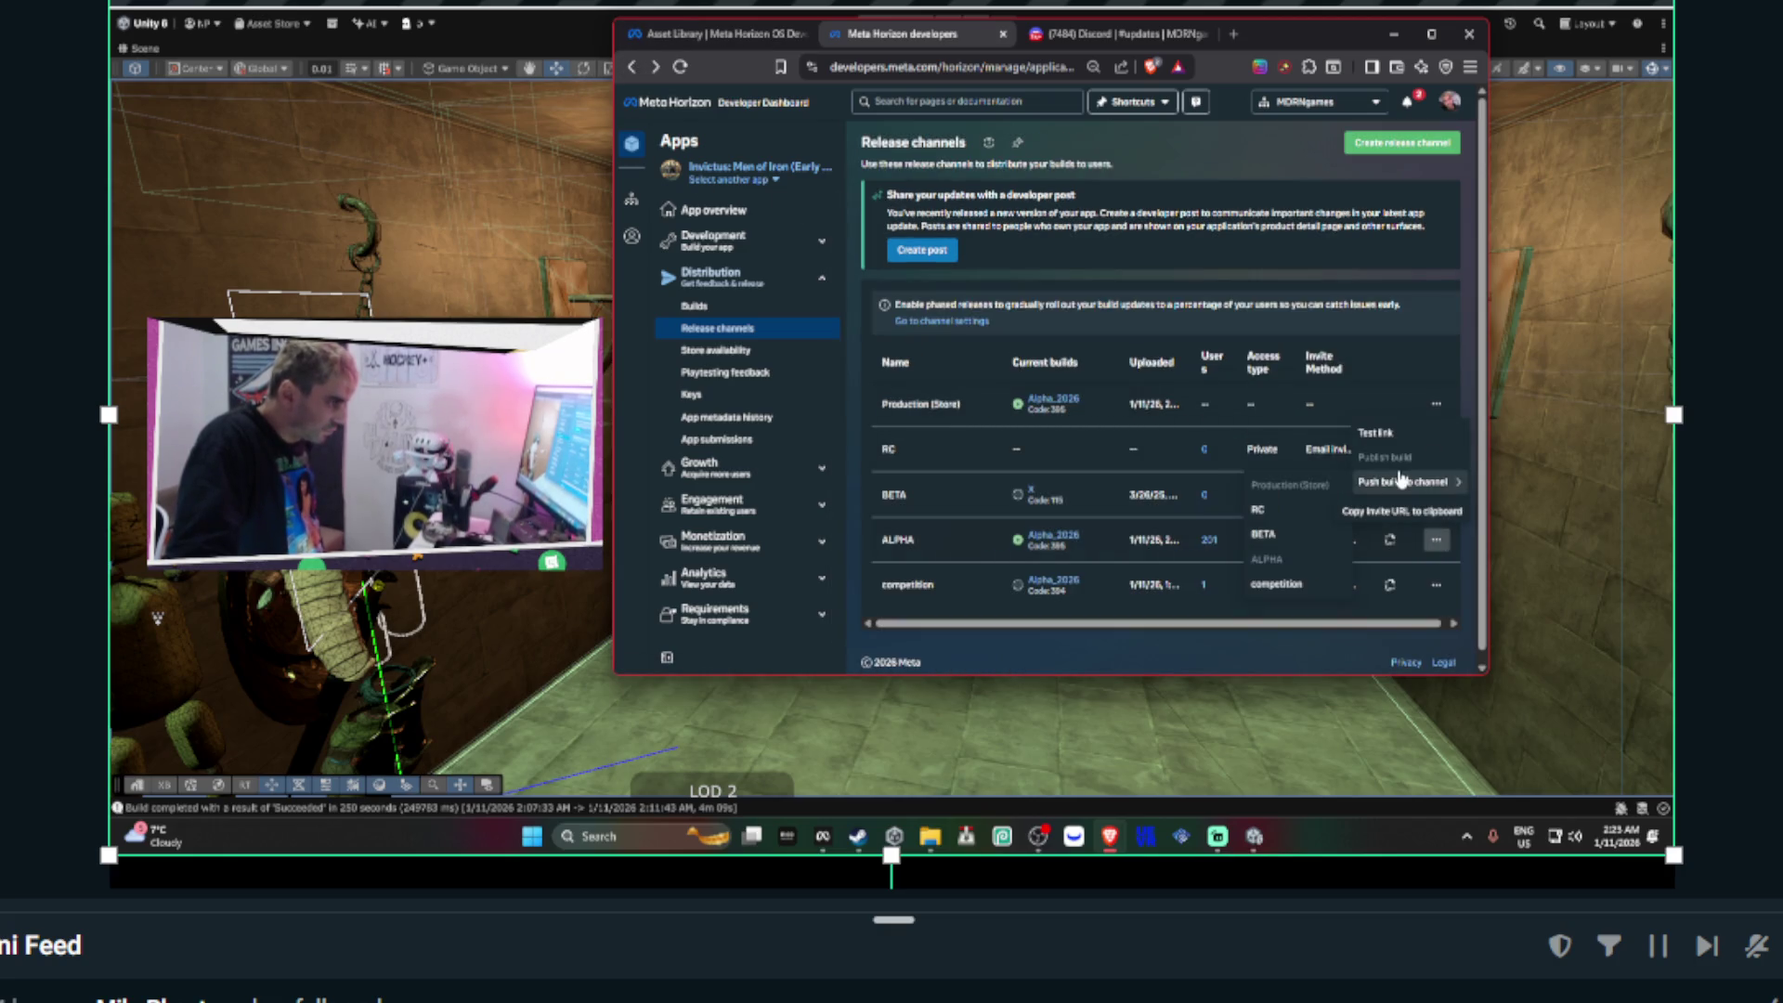
pyautogui.click(1119, 469)
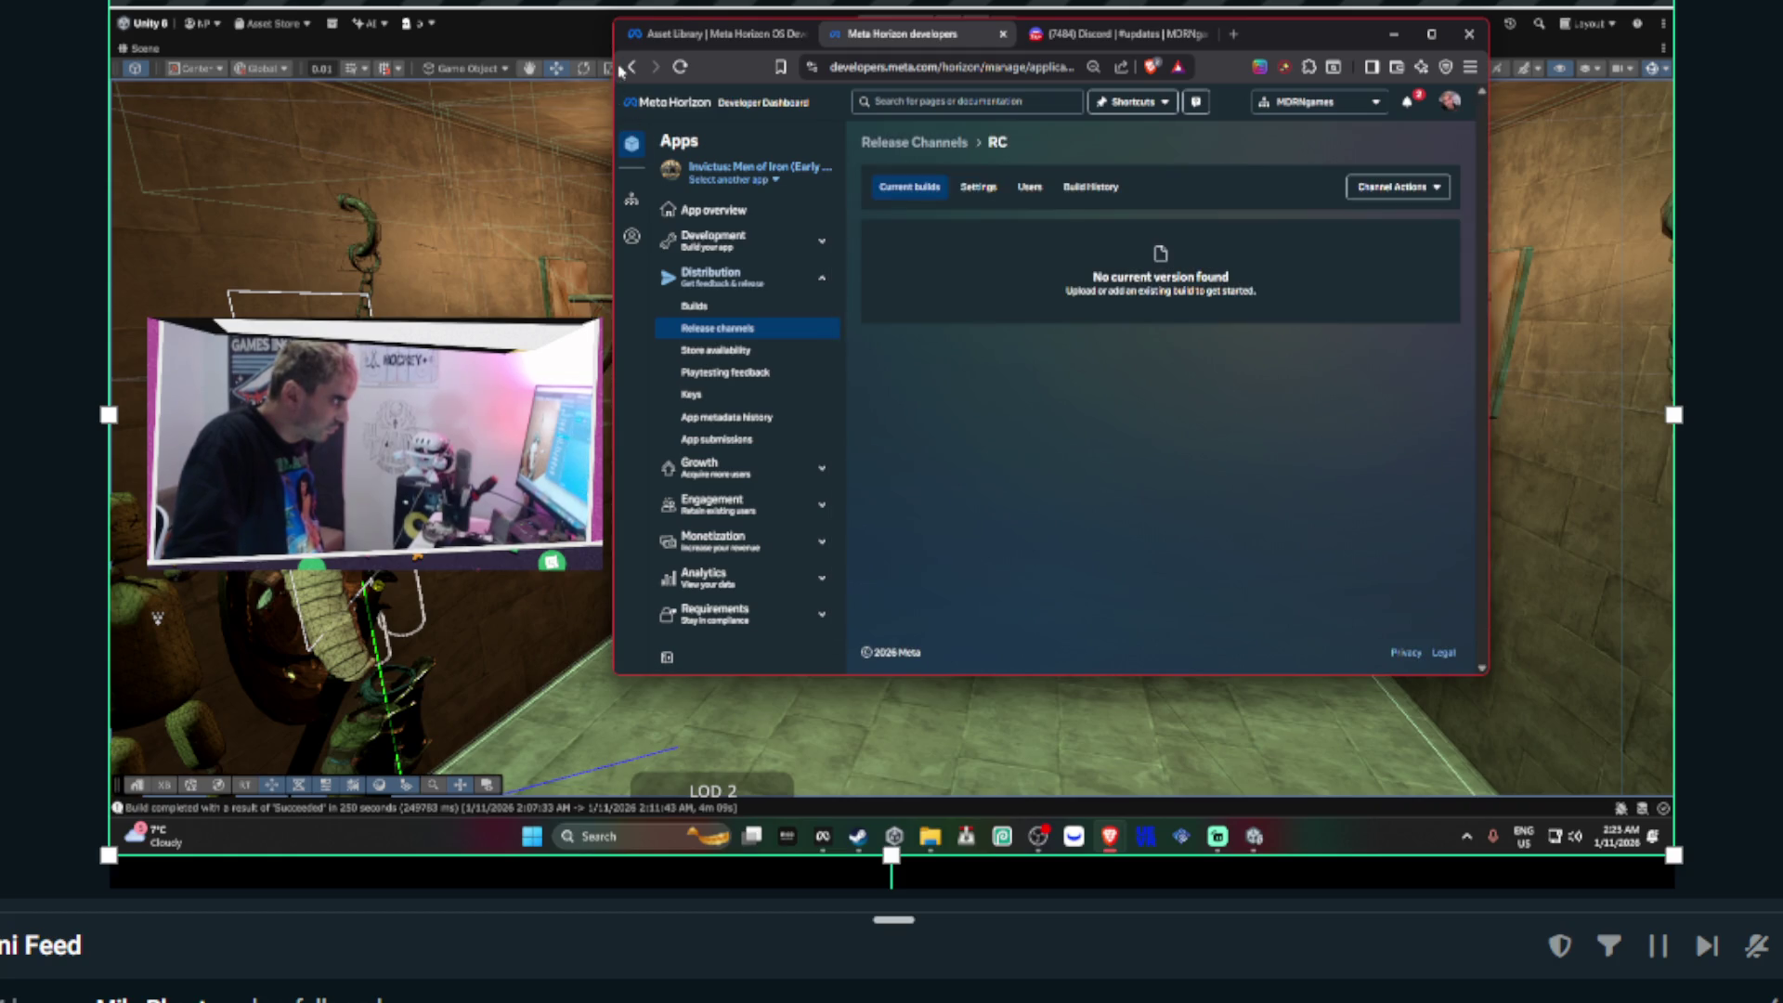
pyautogui.click(632, 67)
pyautogui.click(1059, 418)
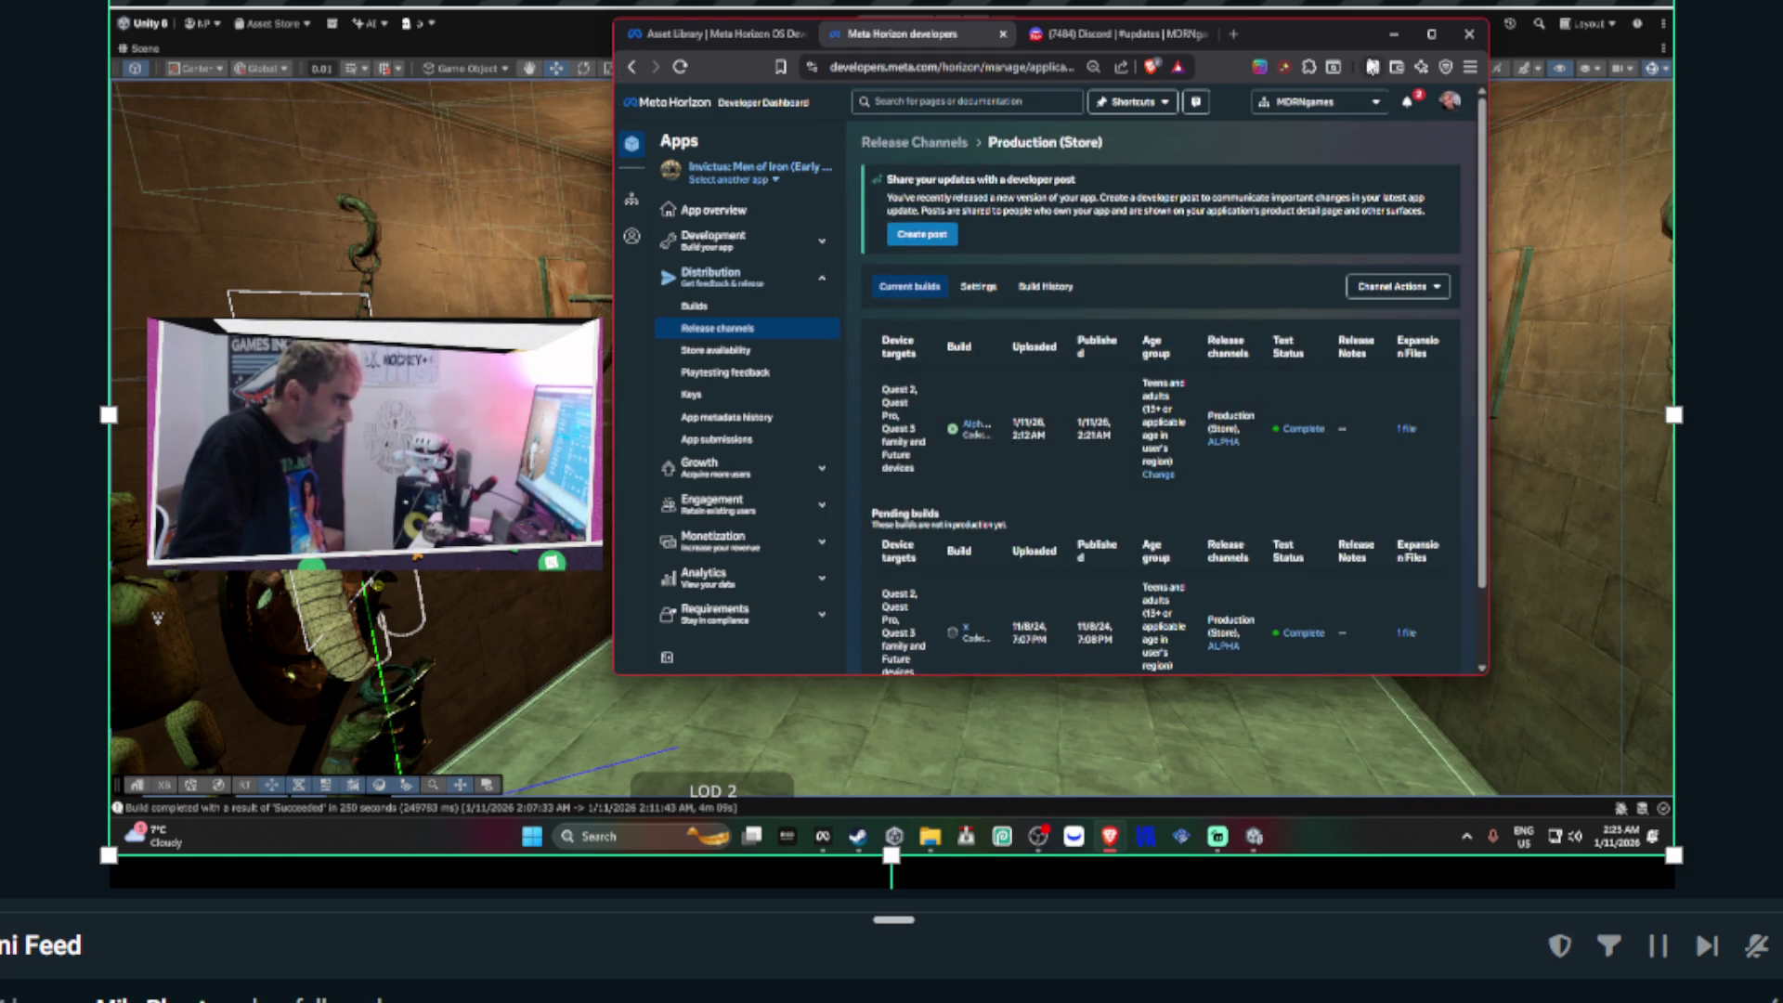
pyautogui.click(1431, 33)
# - Inspect the Alpha_2026 build and Production (Store)'s Settings, Build History and Current builds
pyautogui.click(902, 364)
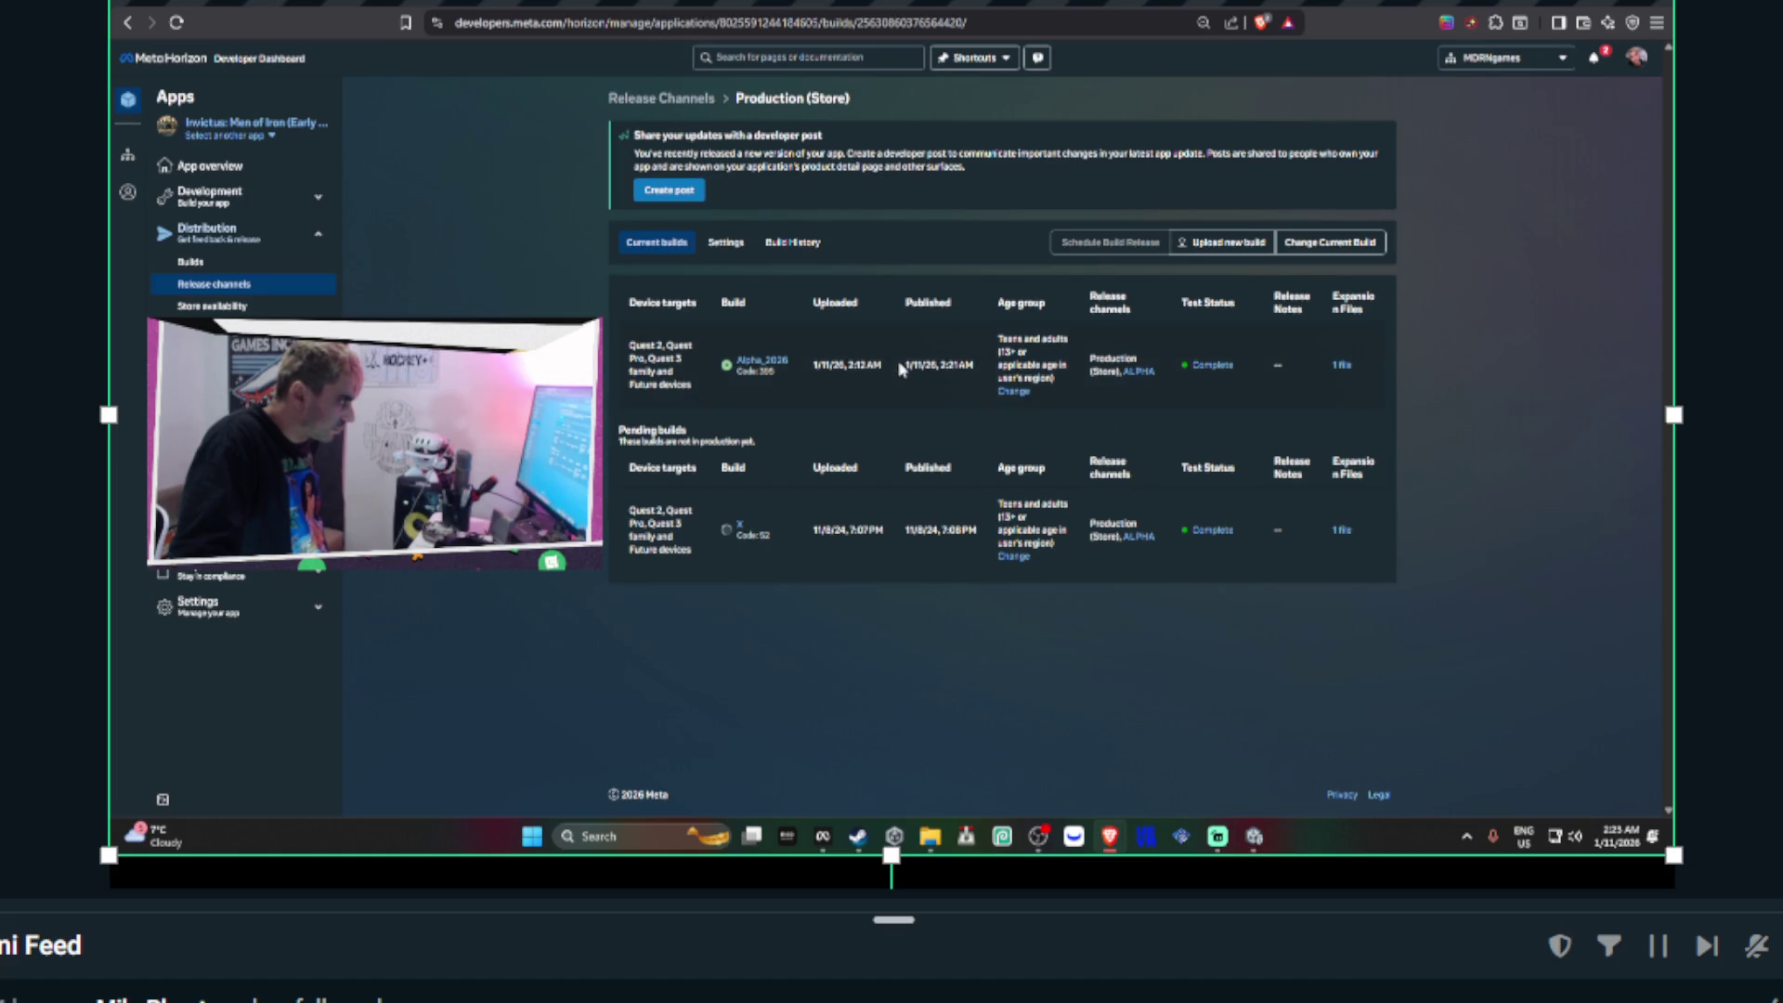
pyautogui.click(127, 21)
pyautogui.click(727, 241)
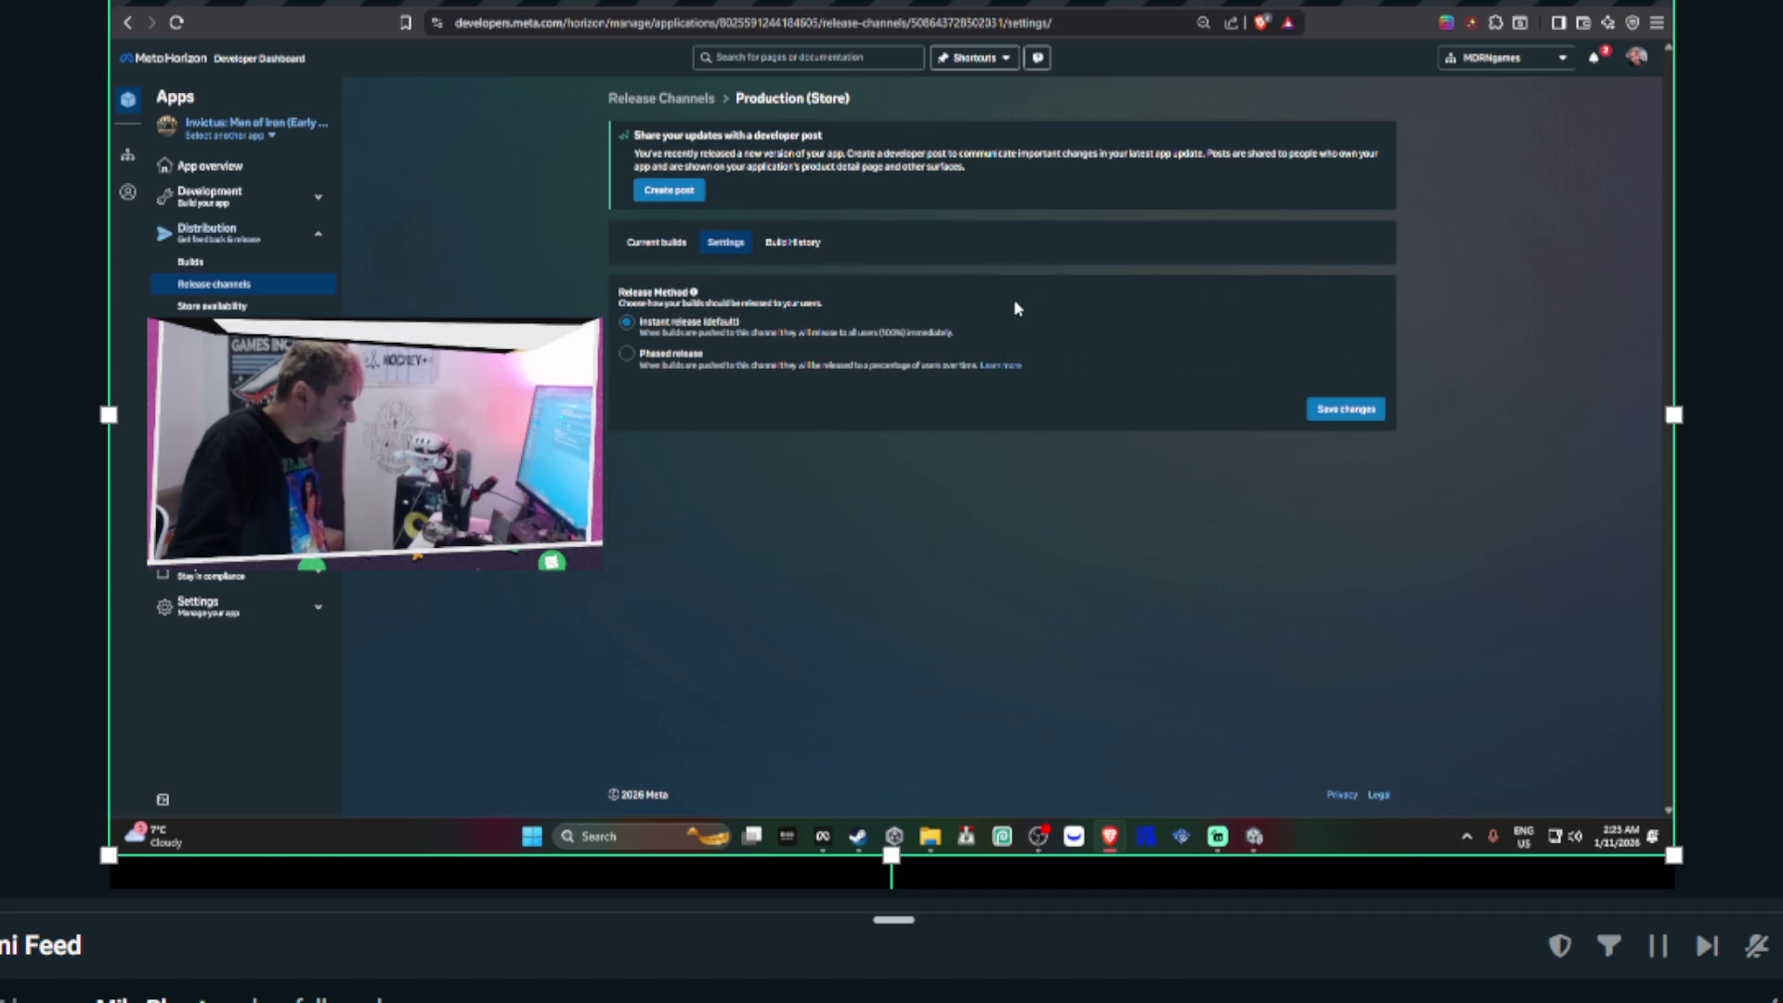
pyautogui.click(808, 246)
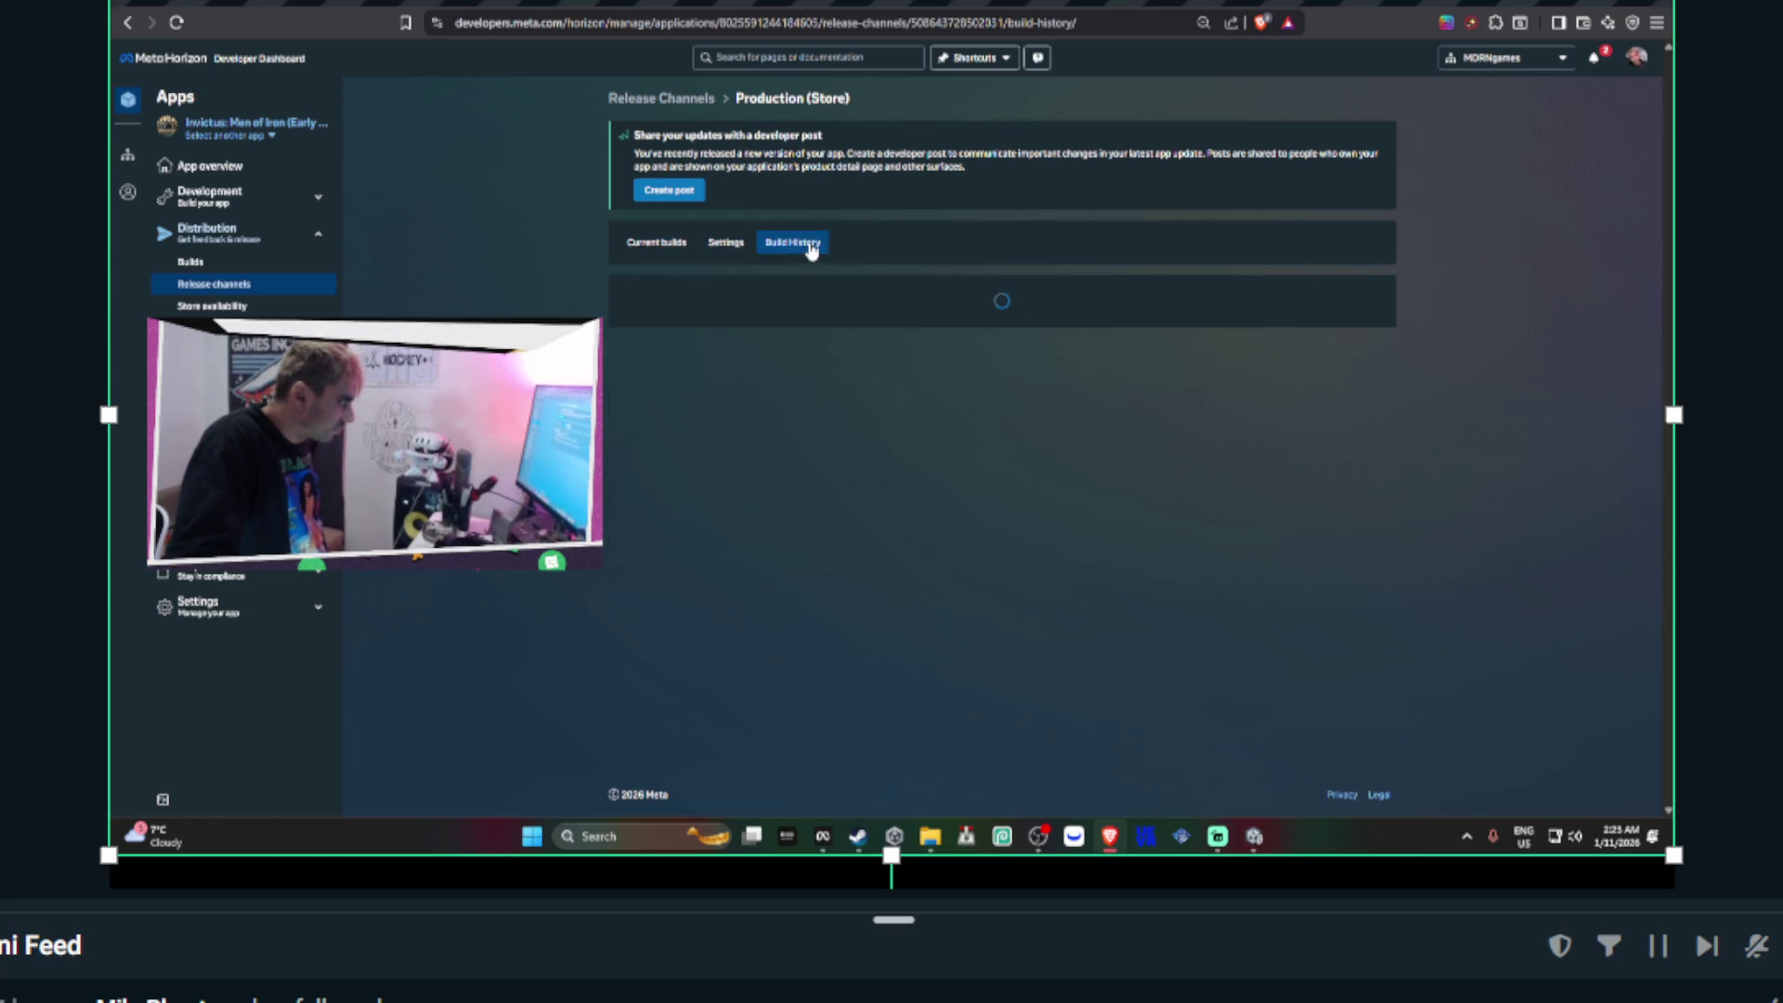
pyautogui.click(664, 245)
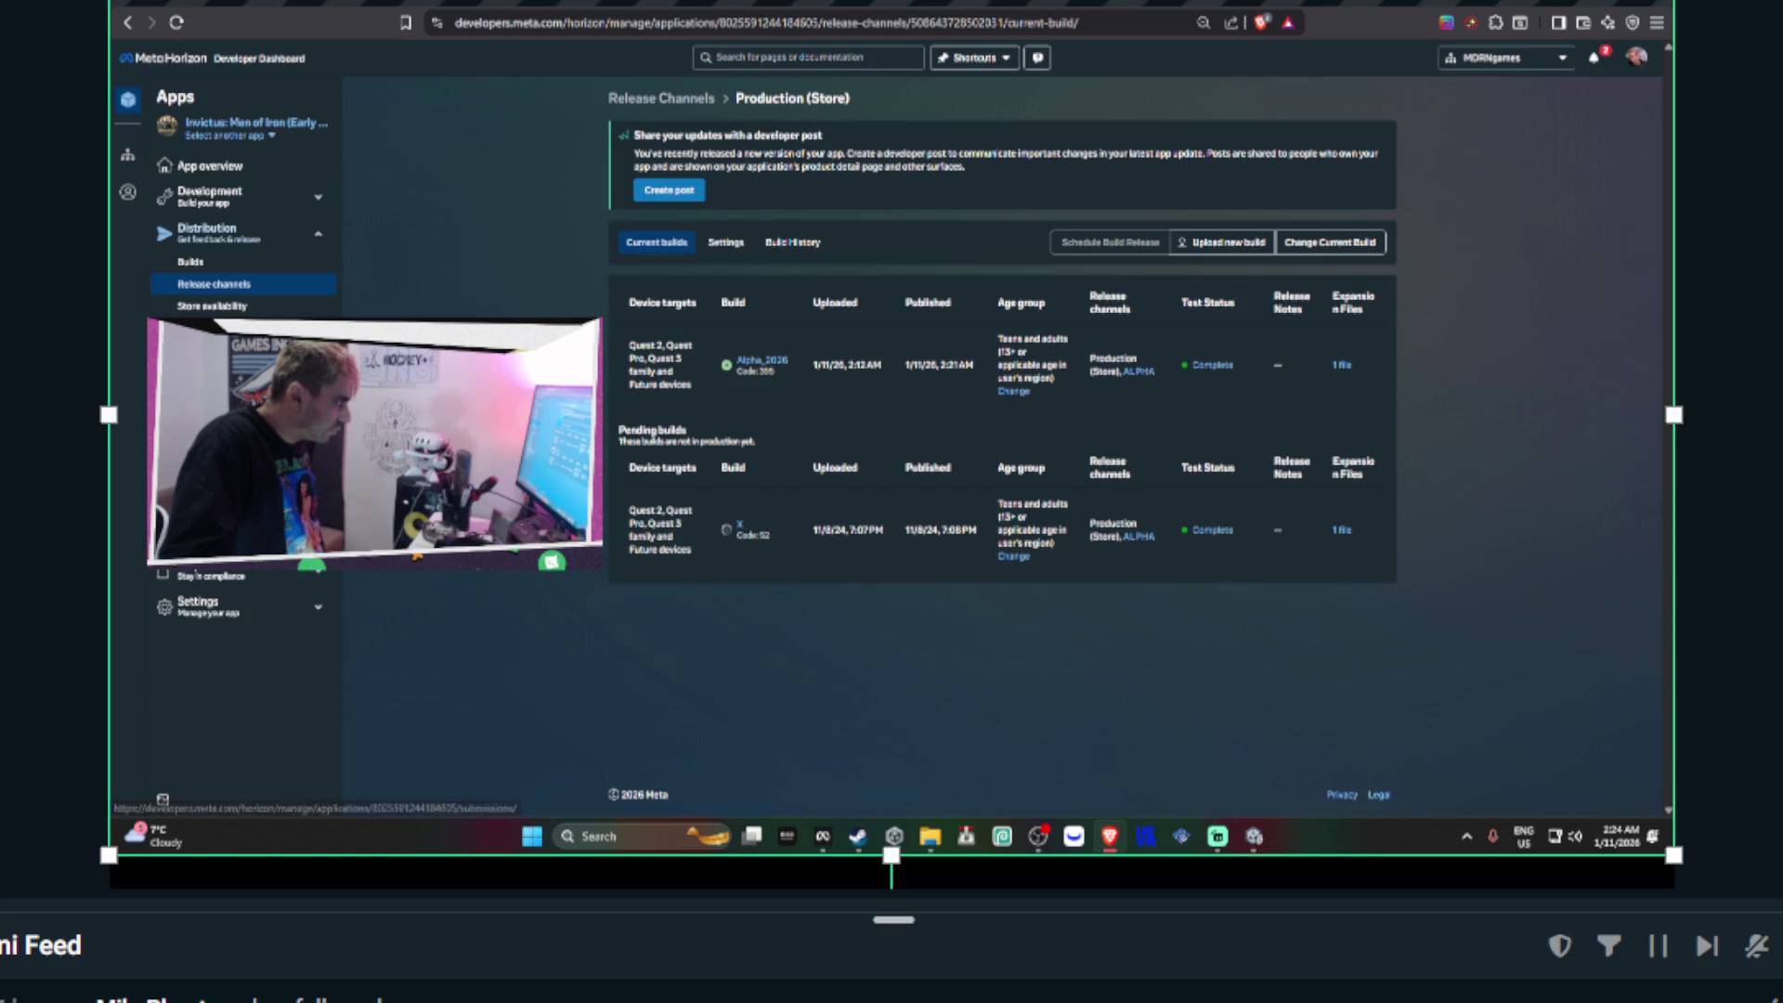
pyautogui.click(204, 531)
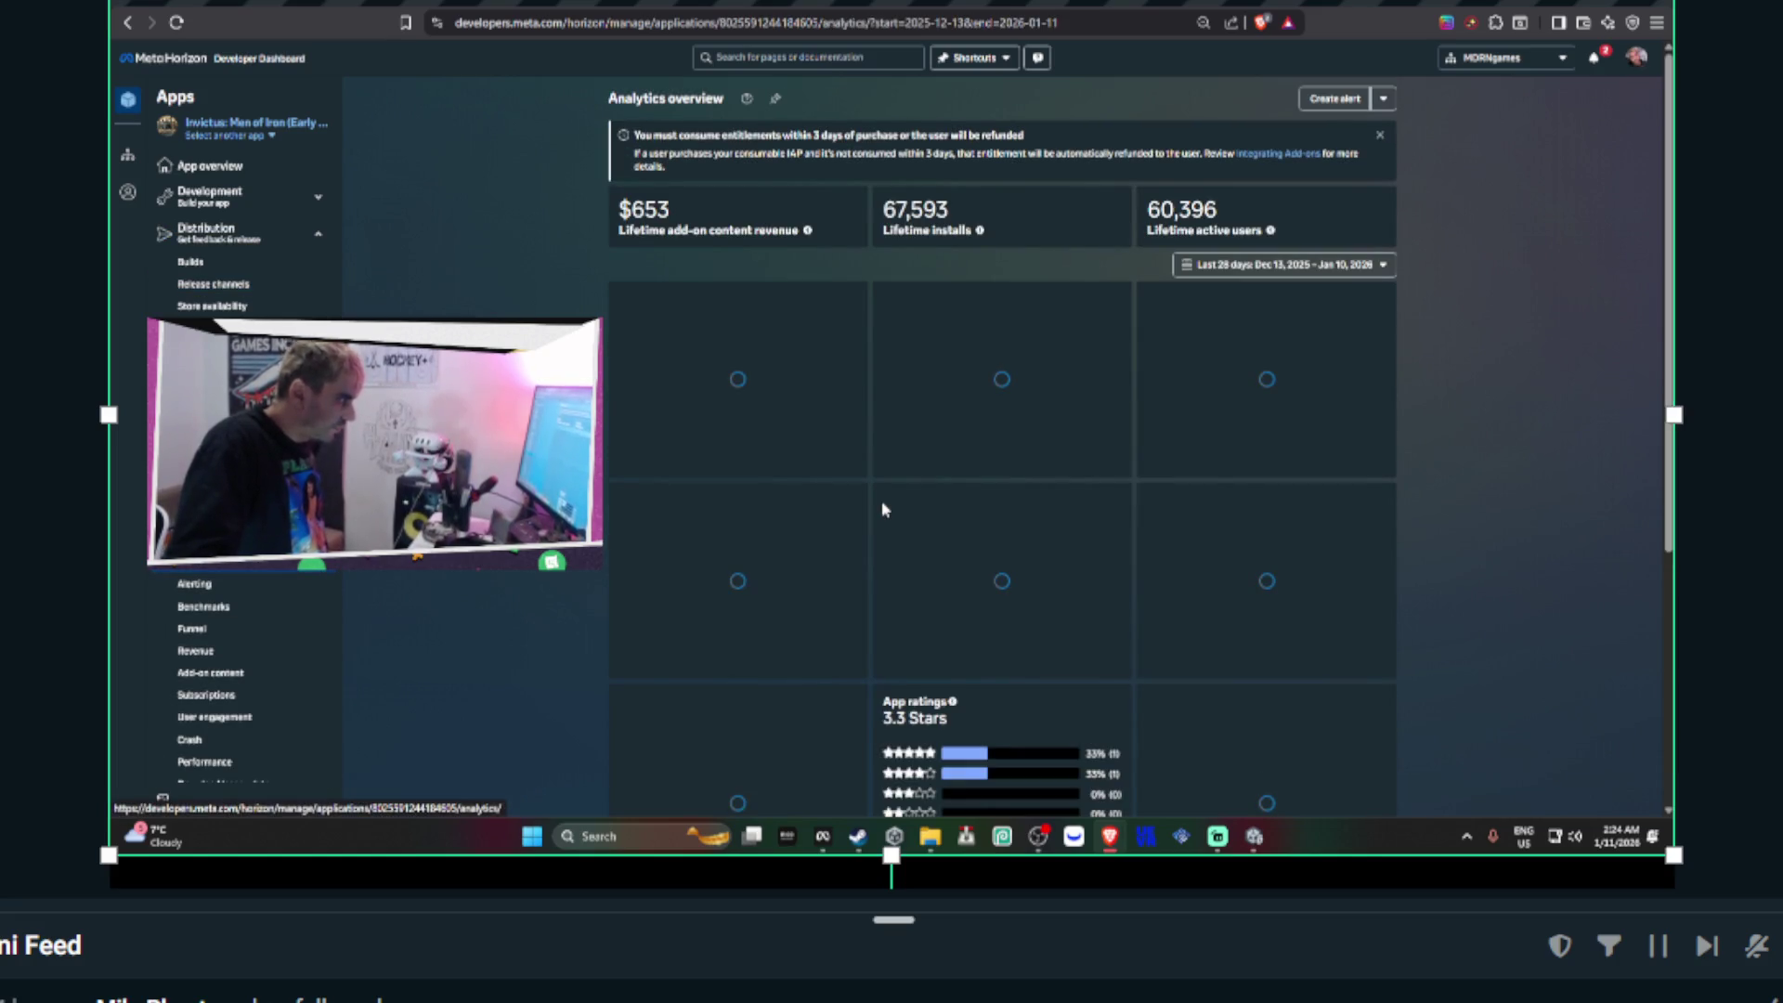
# - Read the latest daily User crash rate, Average FPS, Active users and Installs values, then switch to Discord
pyautogui.scroll(-2, 882, 508)
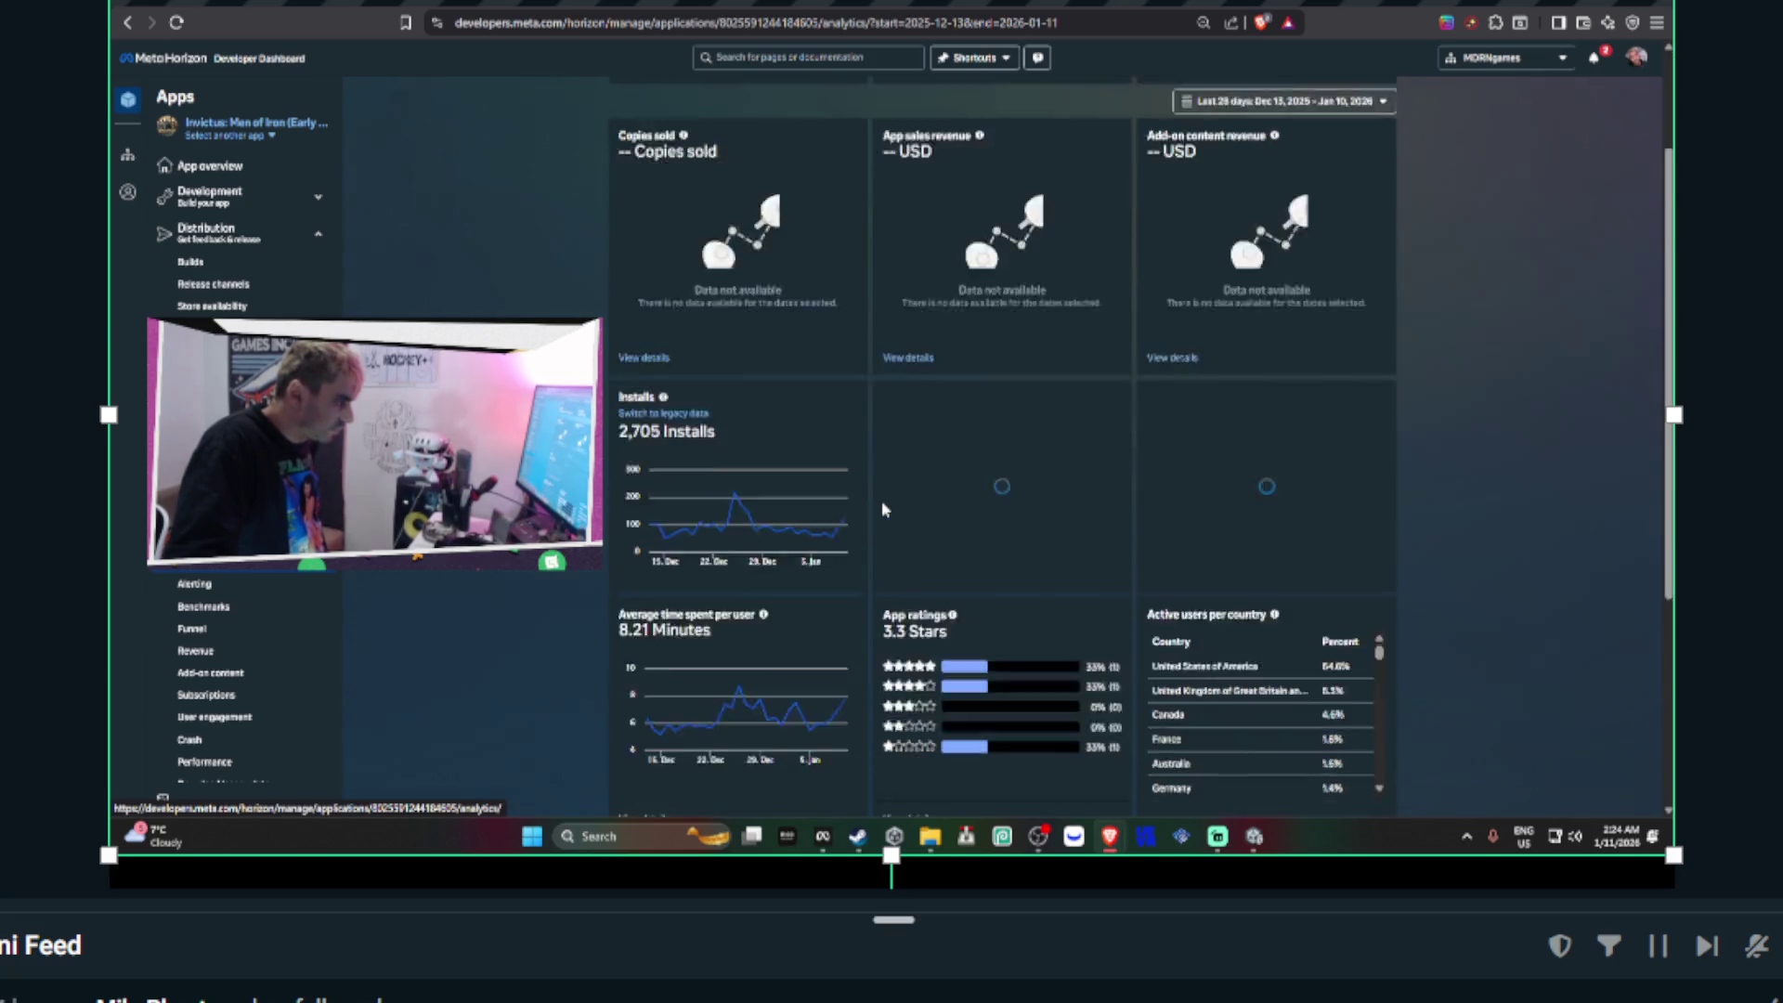
pyautogui.scroll(-4, 882, 509)
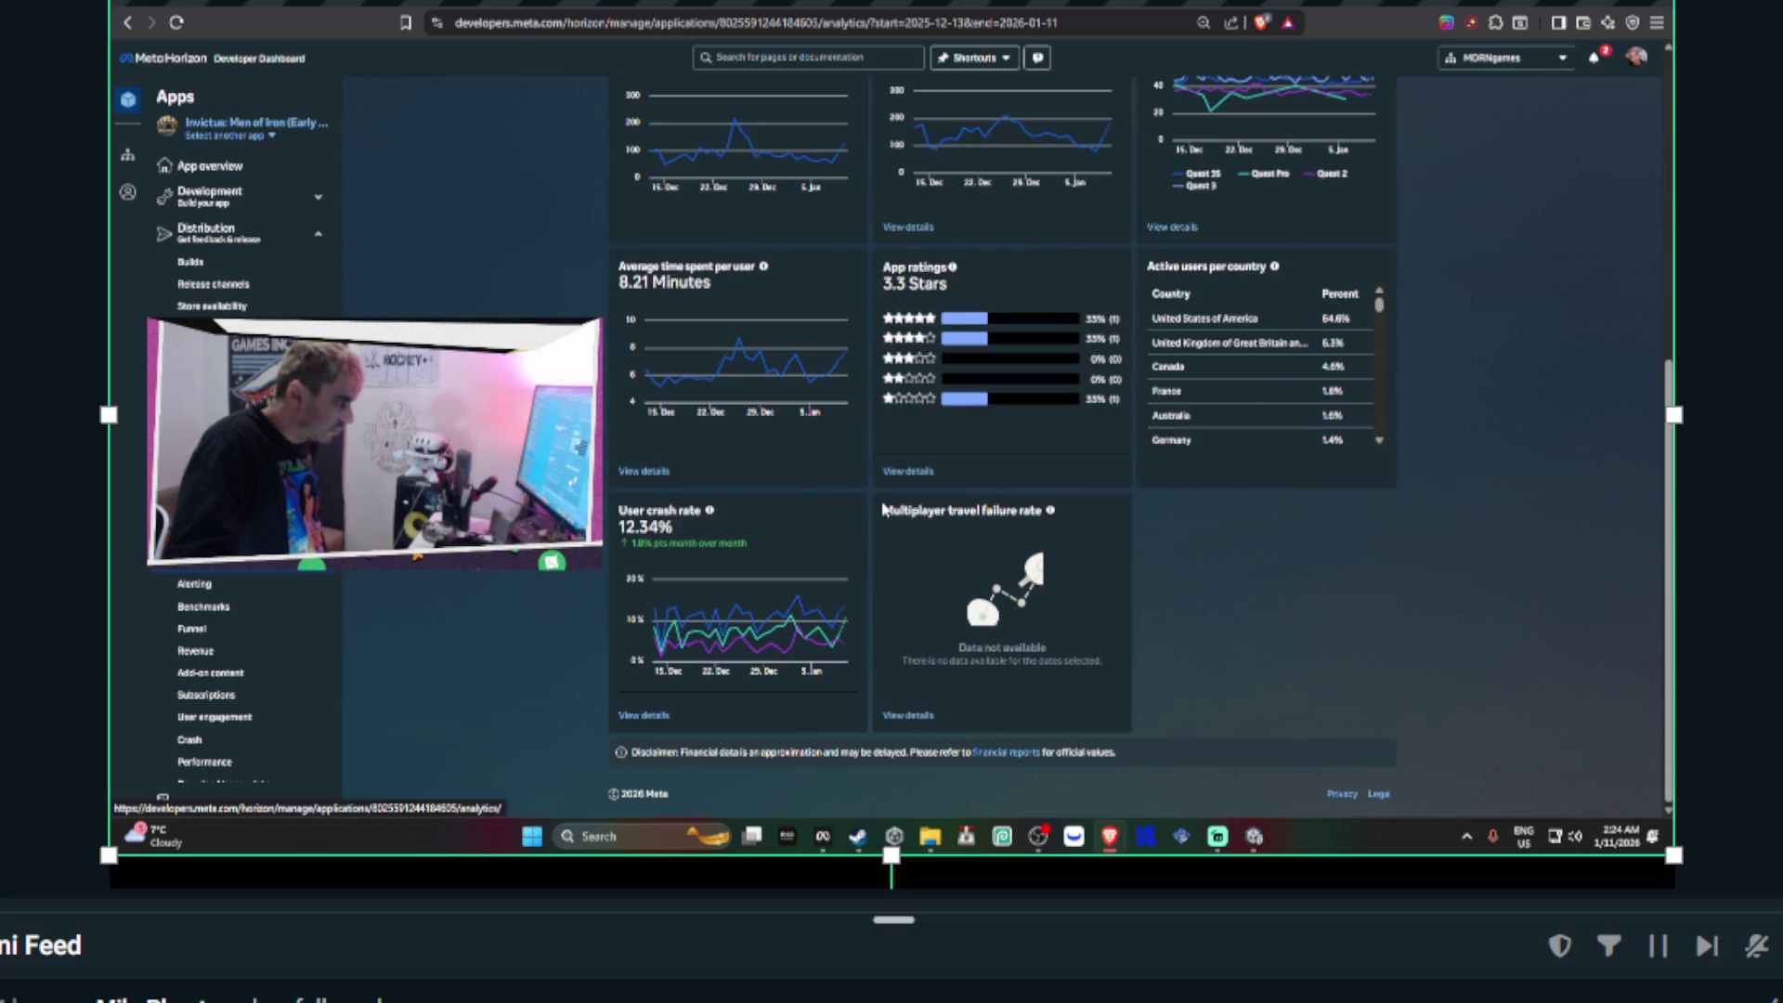
pyautogui.moveTo(845, 599)
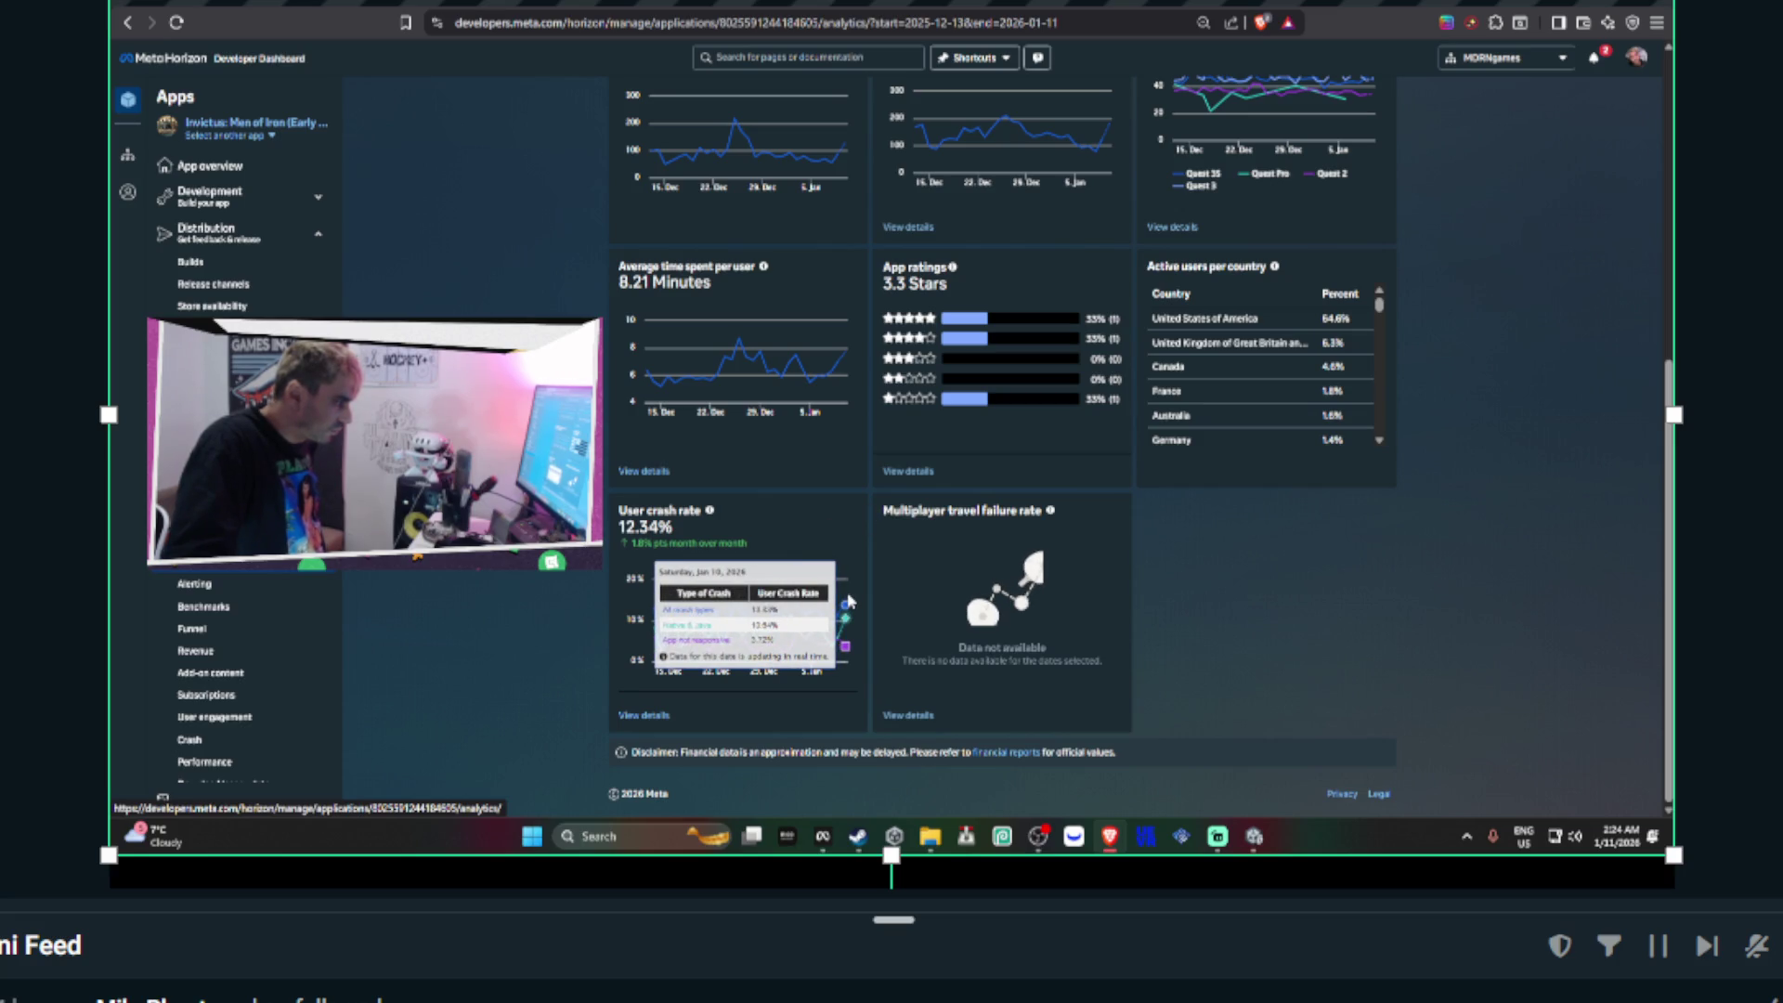
pyautogui.scroll(3, 1318, 548)
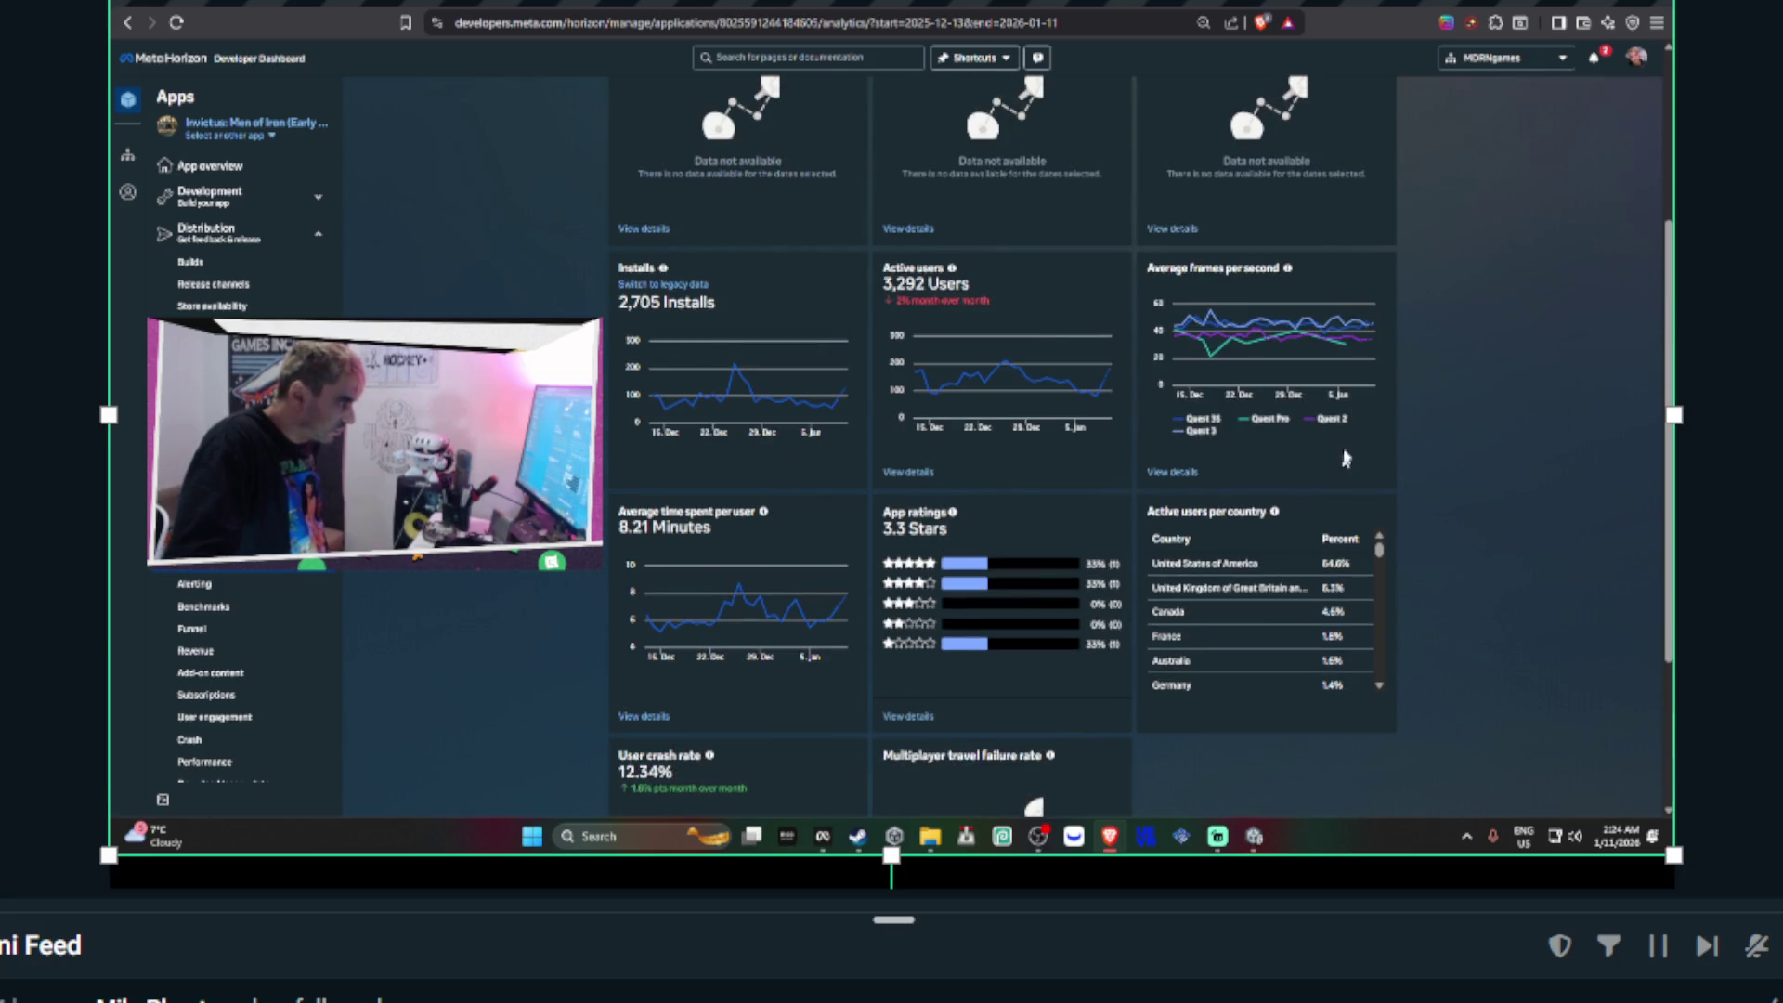
pyautogui.moveTo(1374, 327)
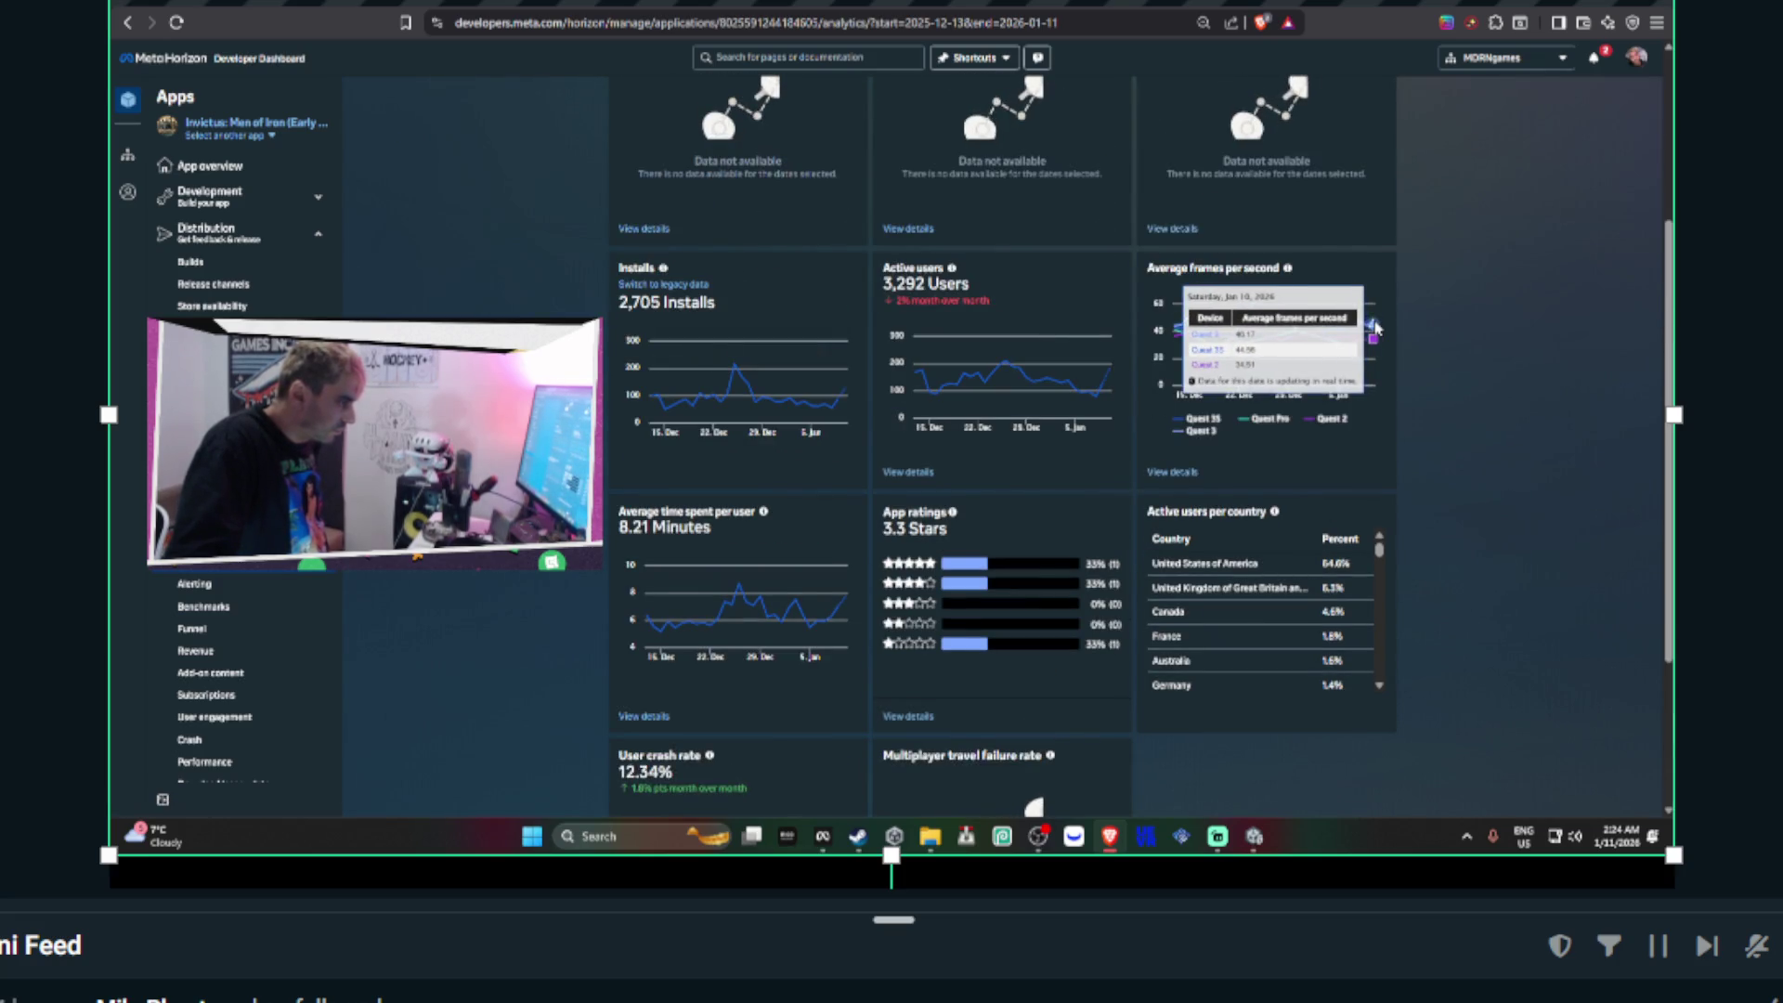
pyautogui.moveTo(1112, 381)
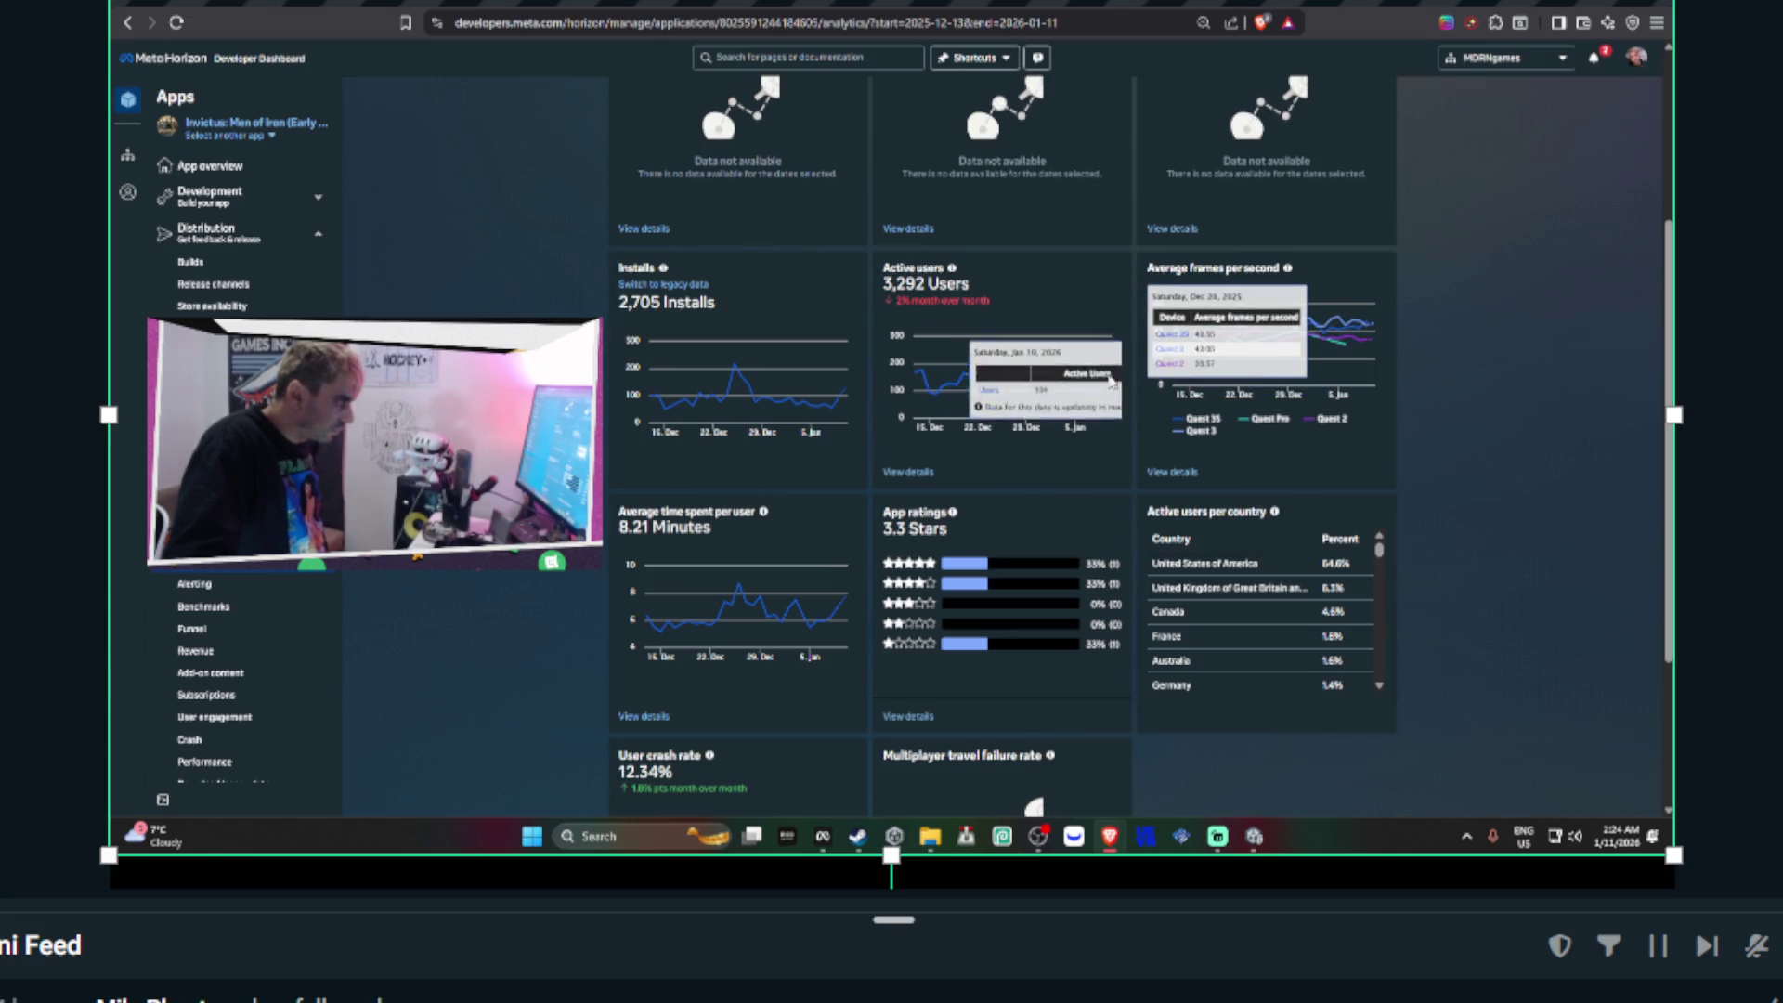
pyautogui.scroll(1, 1111, 380)
pyautogui.moveTo(843, 467)
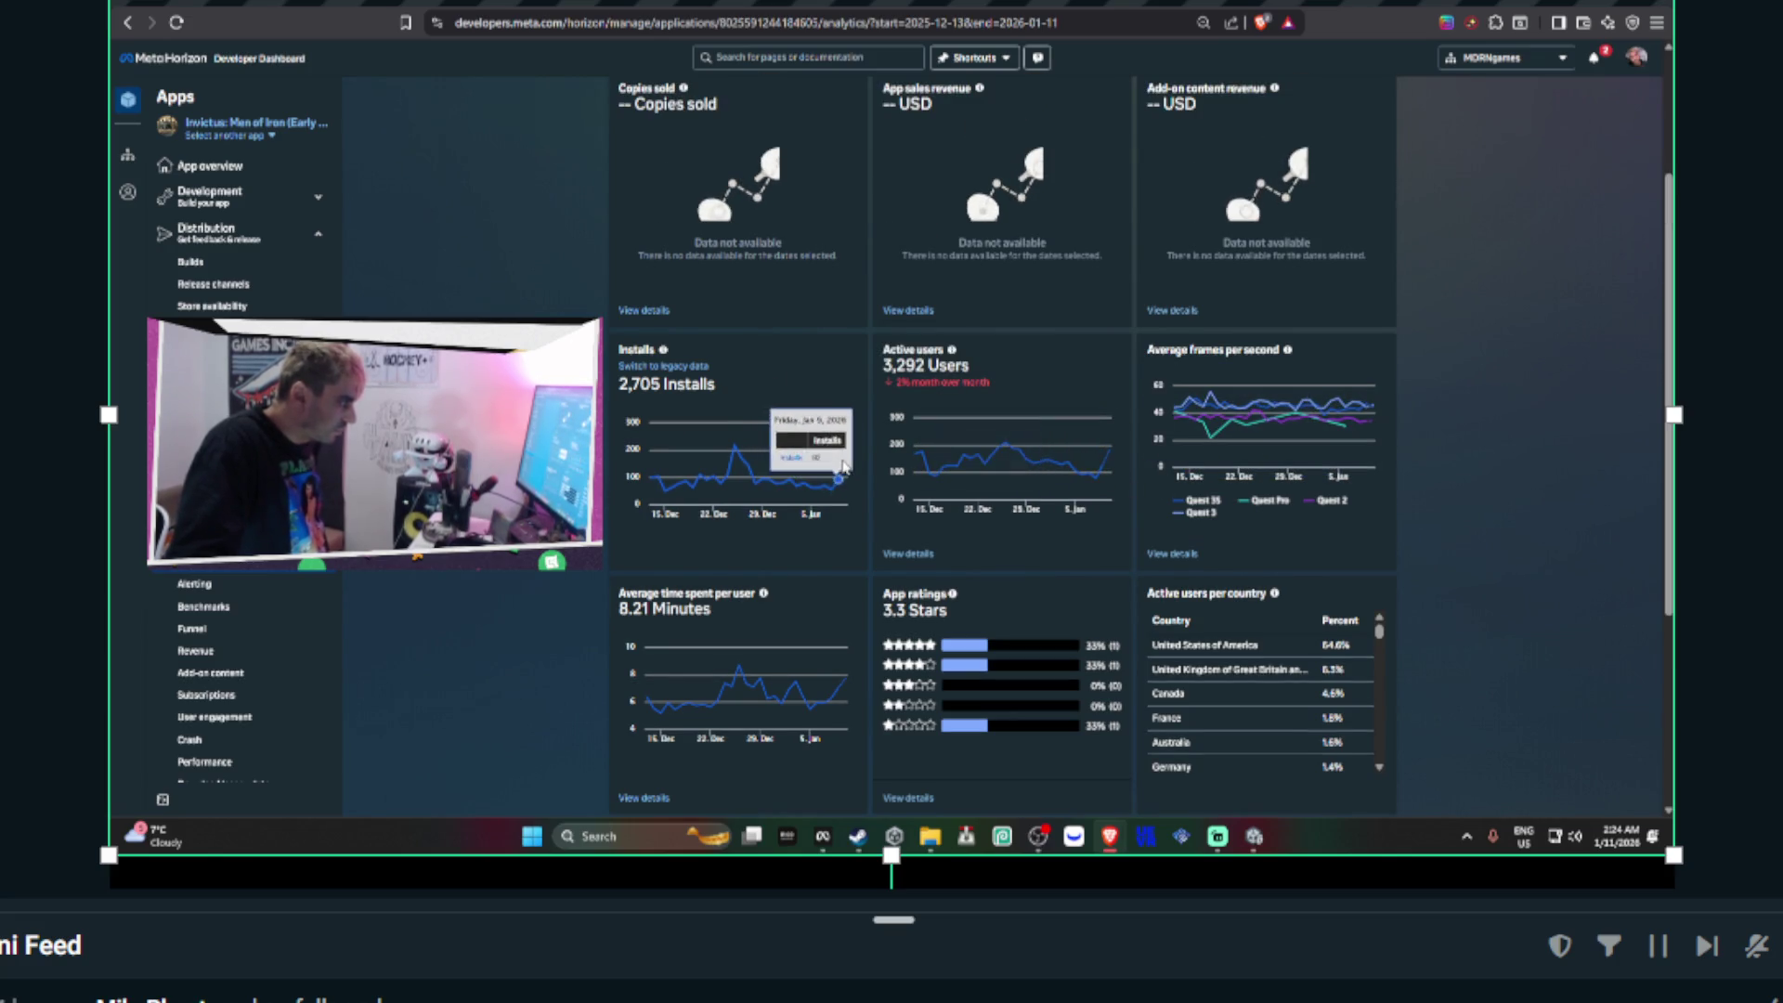
pyautogui.scroll(1, 843, 450)
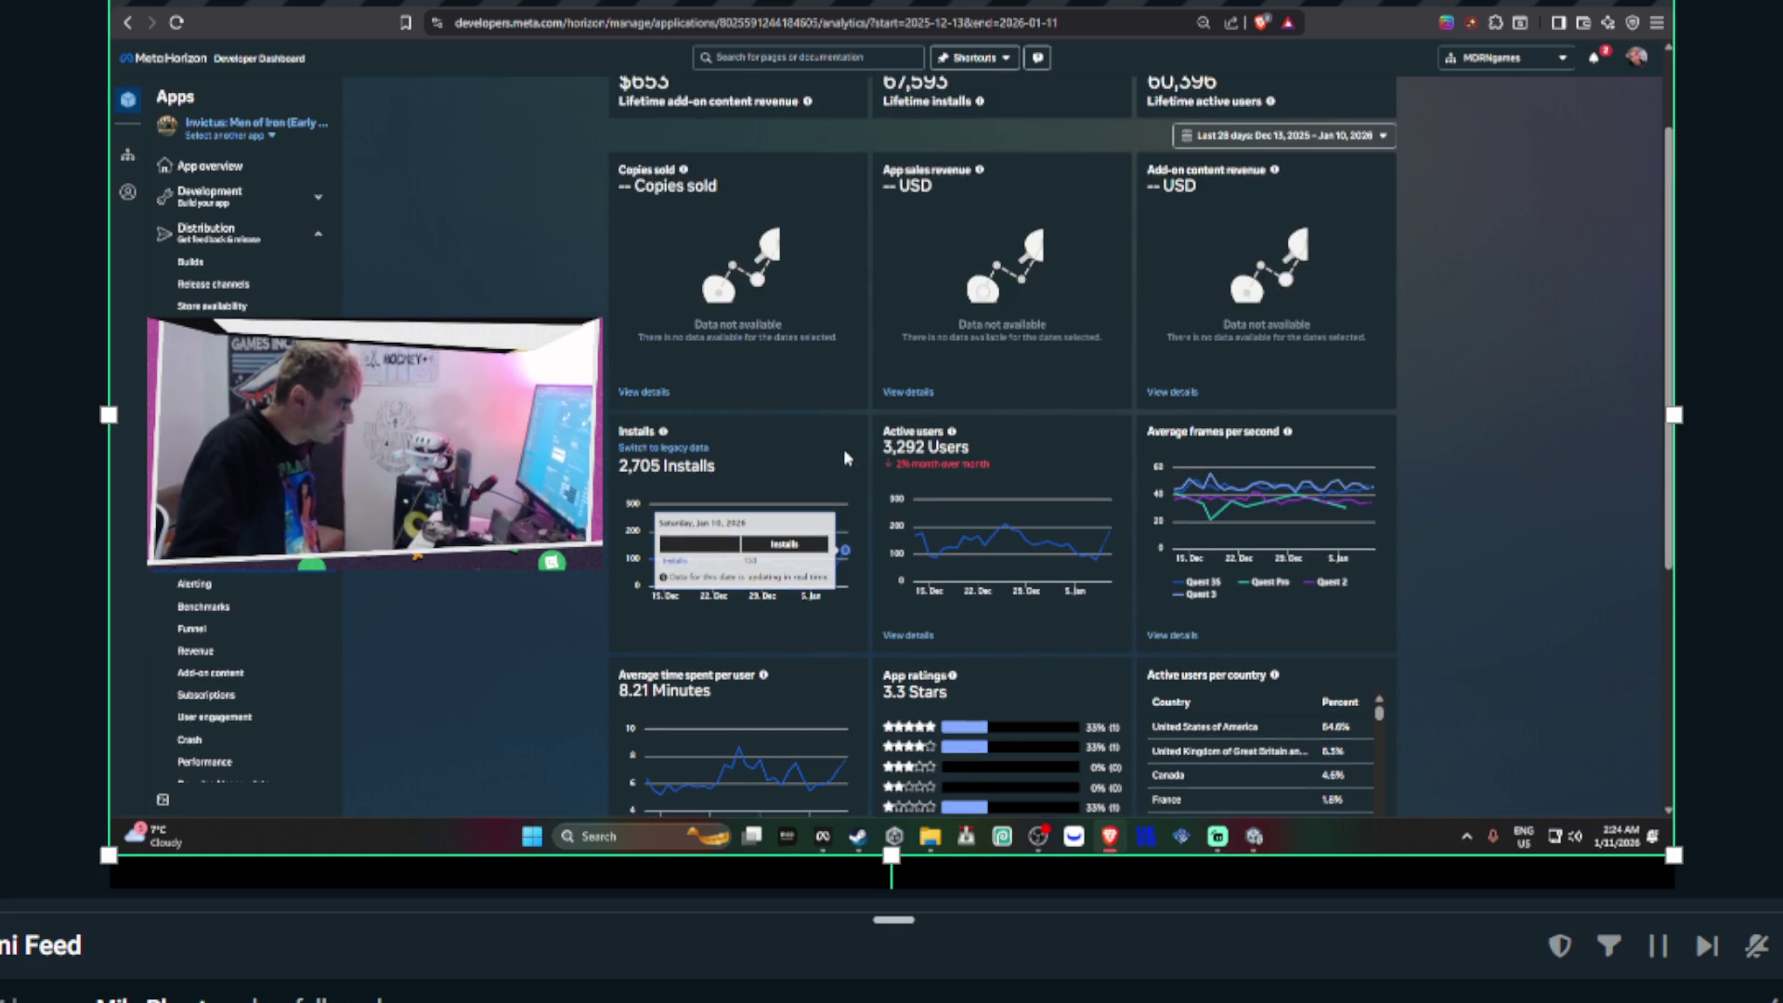
pyautogui.hotkey('ctrl', 'Tab')
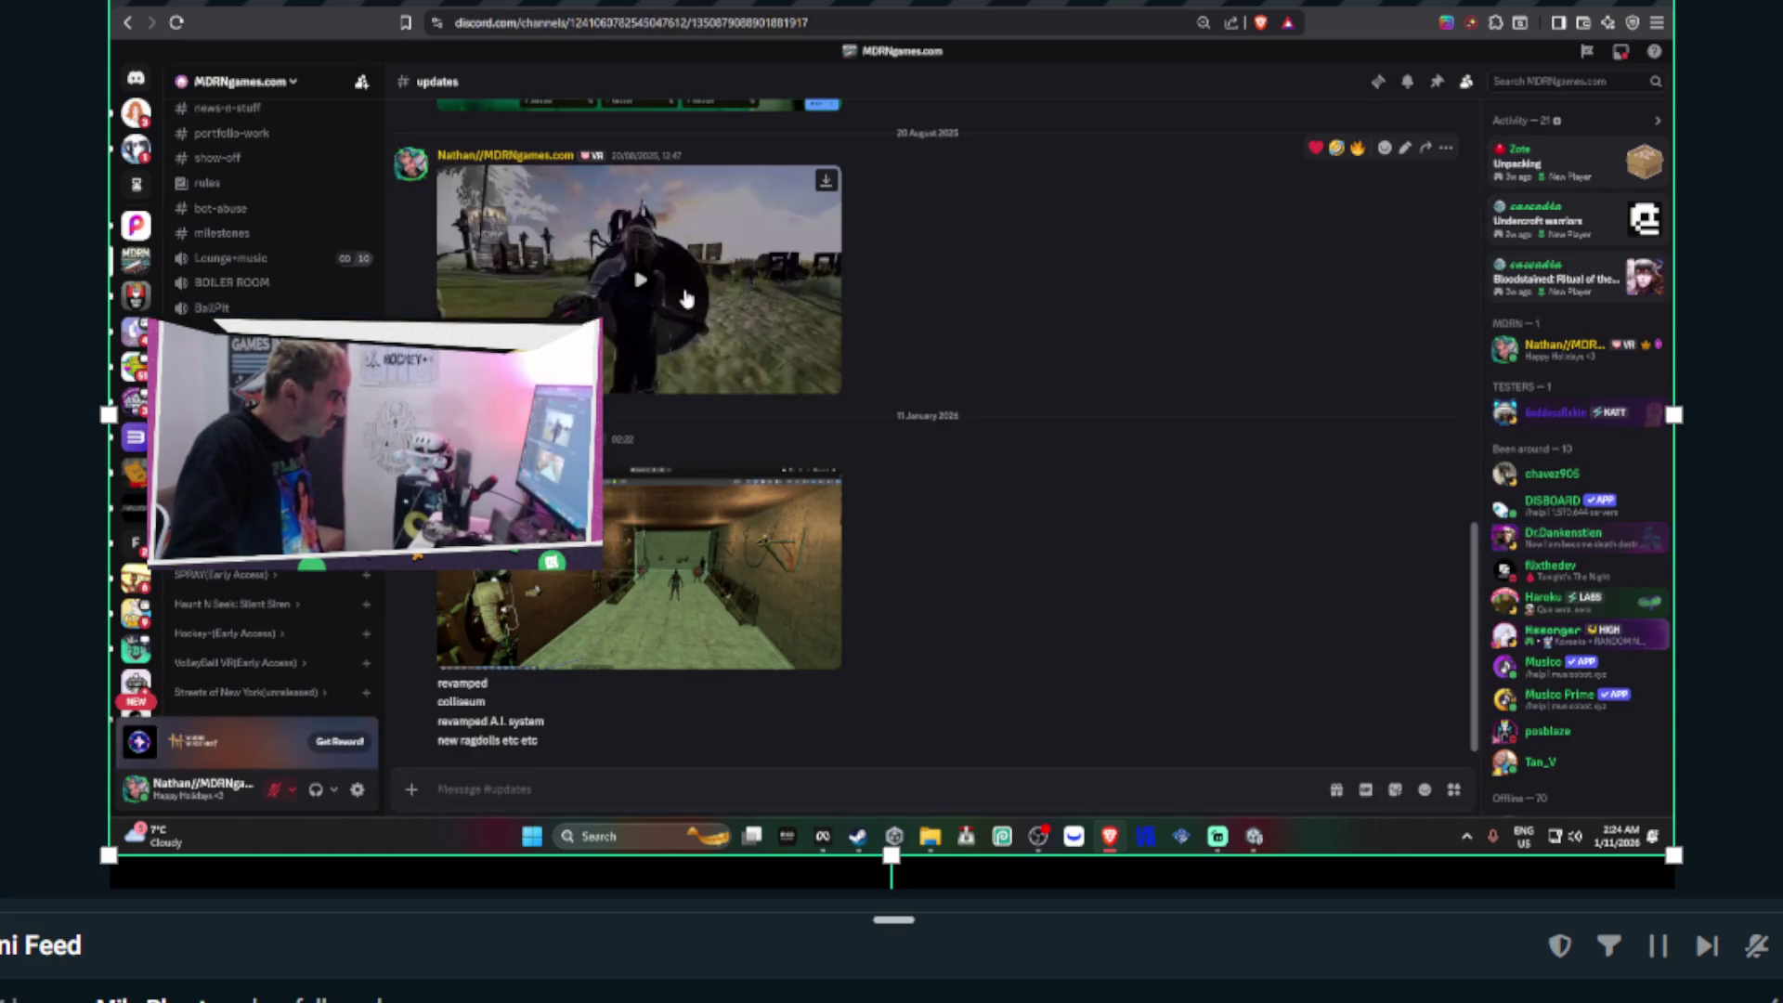
# - Look over the Invictus update post in Discord's #updates channel, then switch to the Unity editor
pyautogui.hotkey('ctrl', 'shift', 'Tab')
pyautogui.hotkey('ctrl', 'shift', 'Tab')
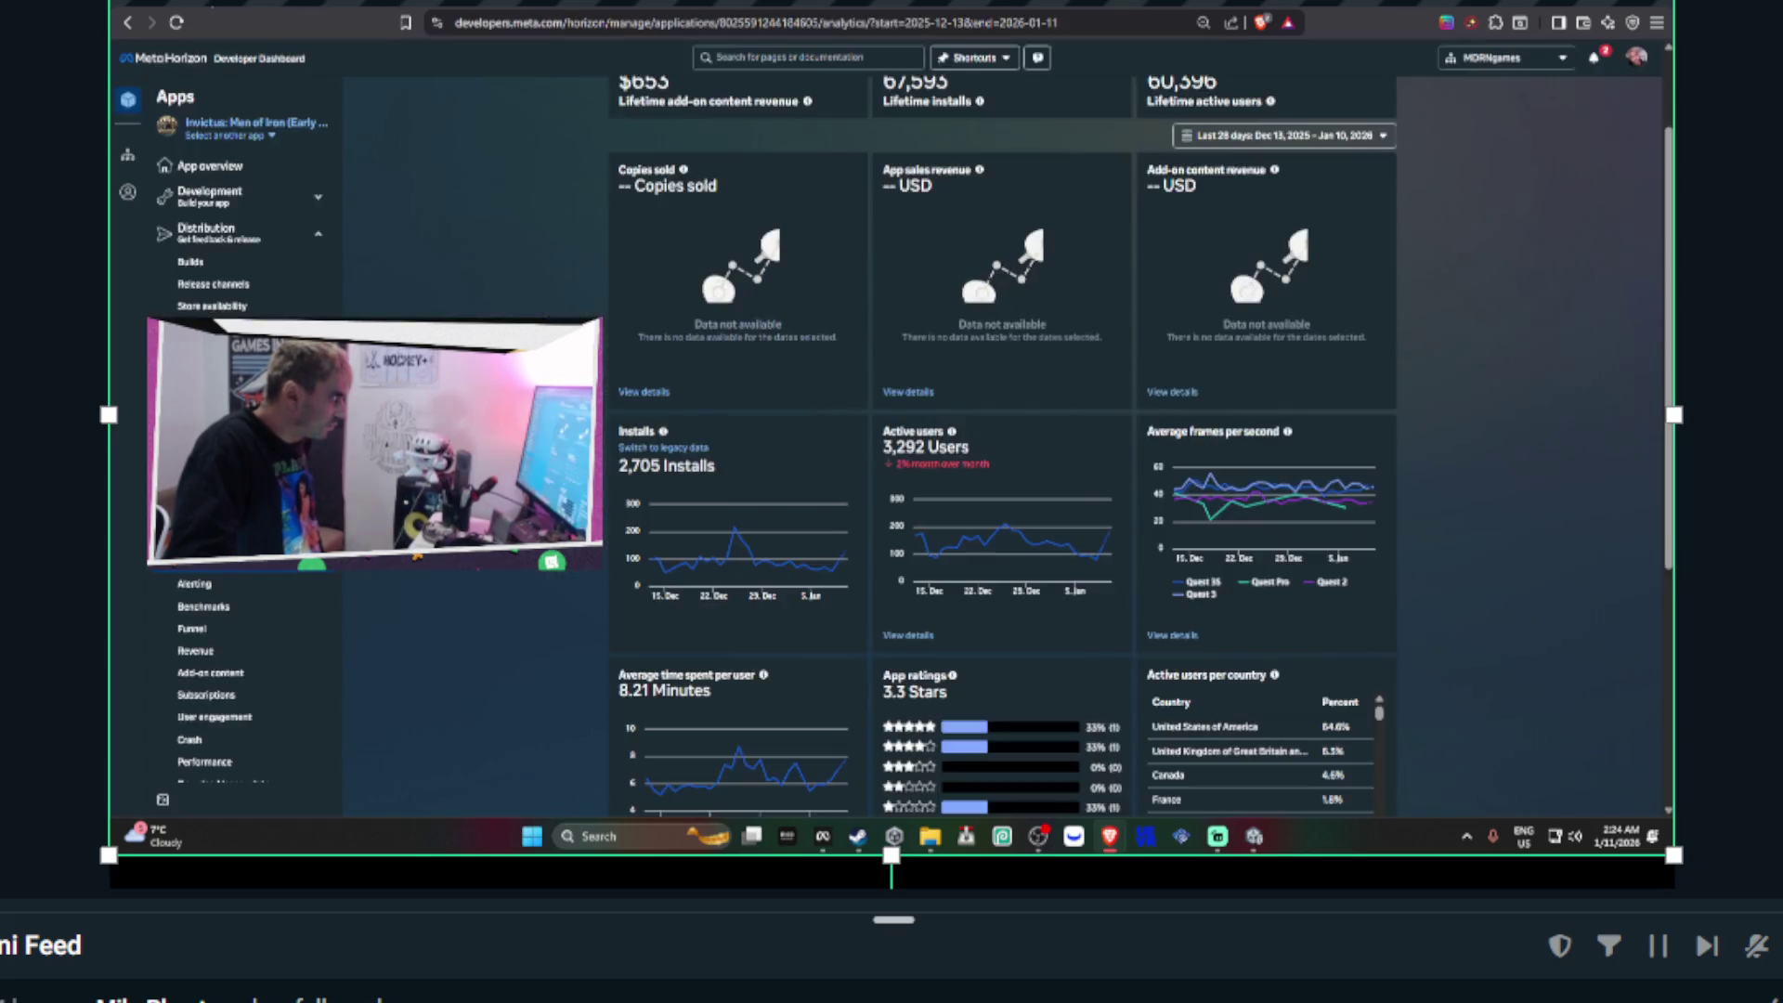
pyautogui.hotkey('ctrl', 'Tab')
pyautogui.hotkey('ctrl', 'Tab')
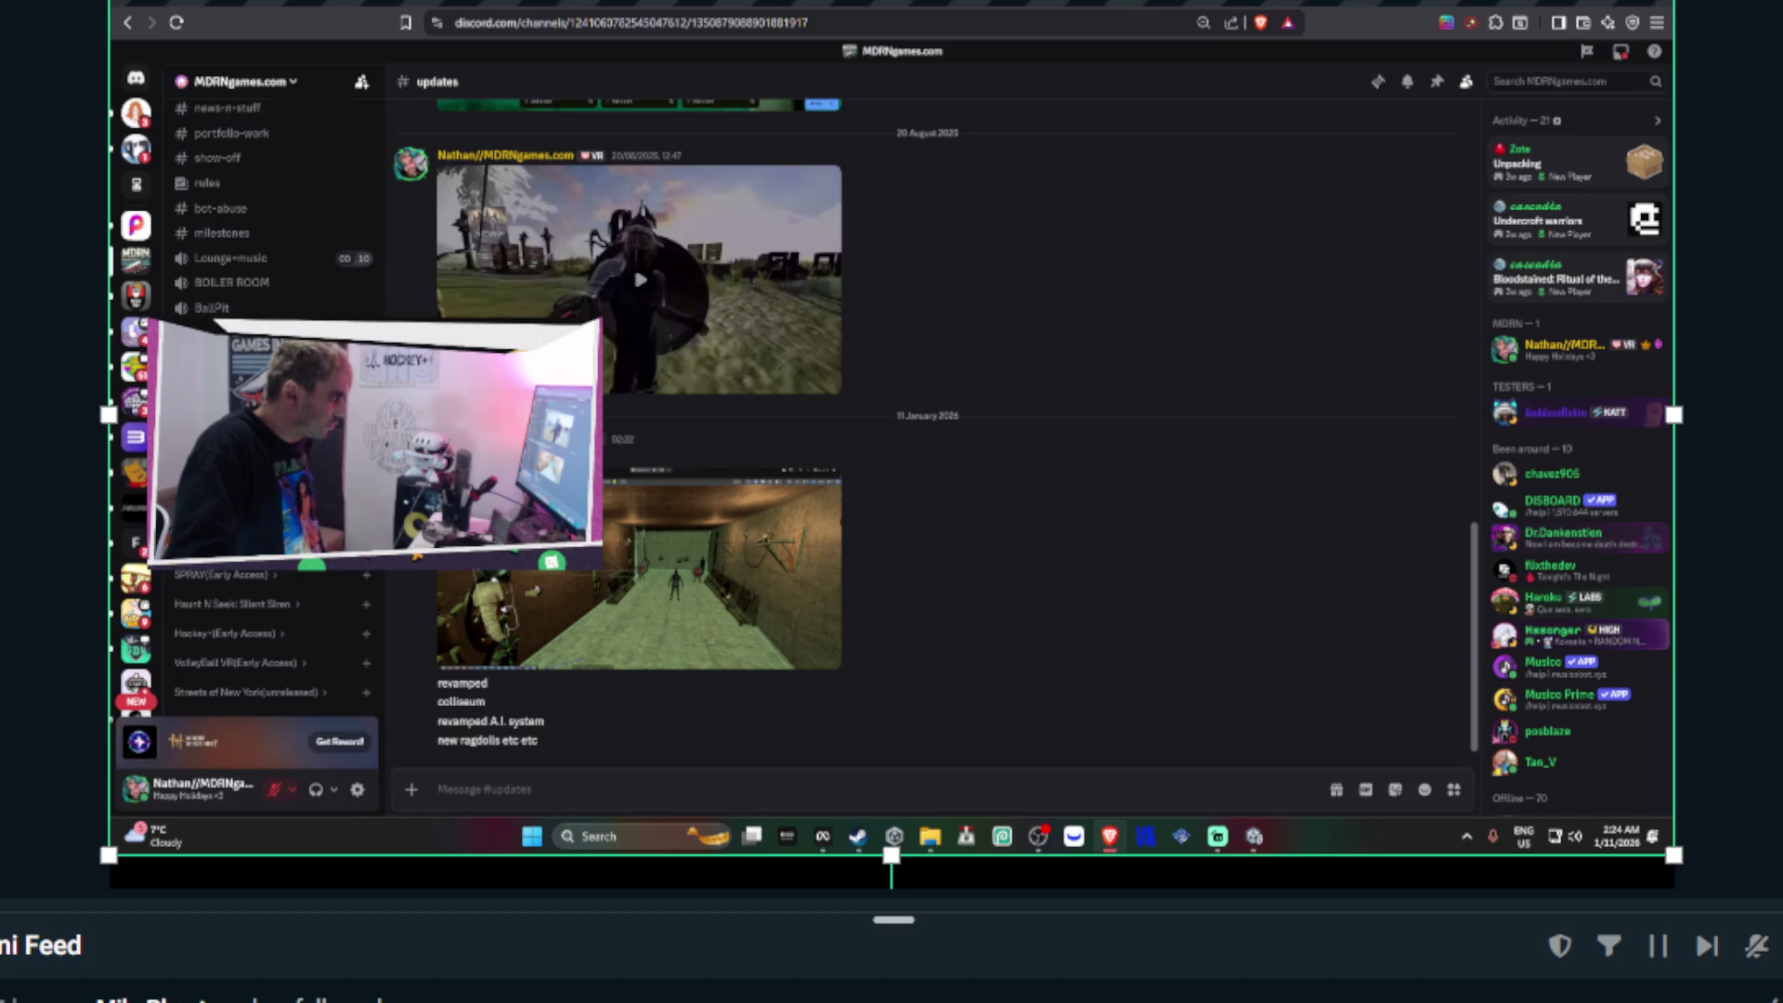
pyautogui.hotkey('alt', 'Tab')
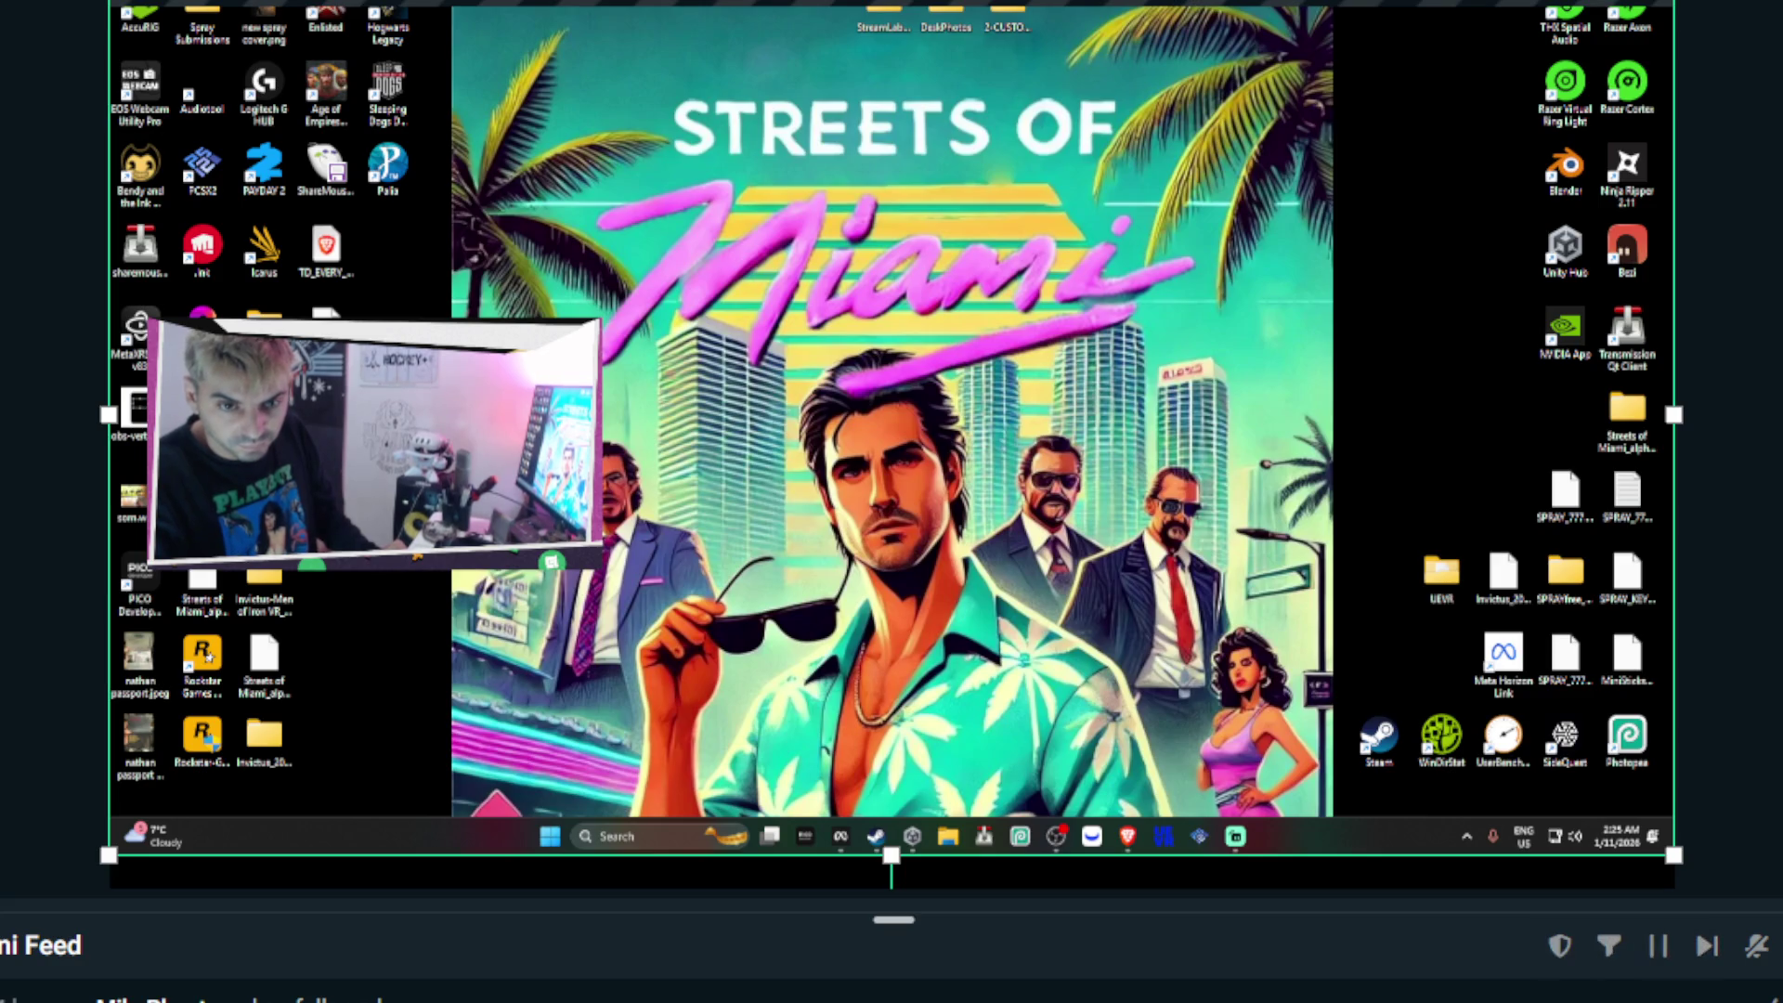
# - Enlarge the stream software's preview so the clear Streets of Miami desktop fills it
pyautogui.moveTo(1716, 915); pyautogui.dragTo(1716, 967)
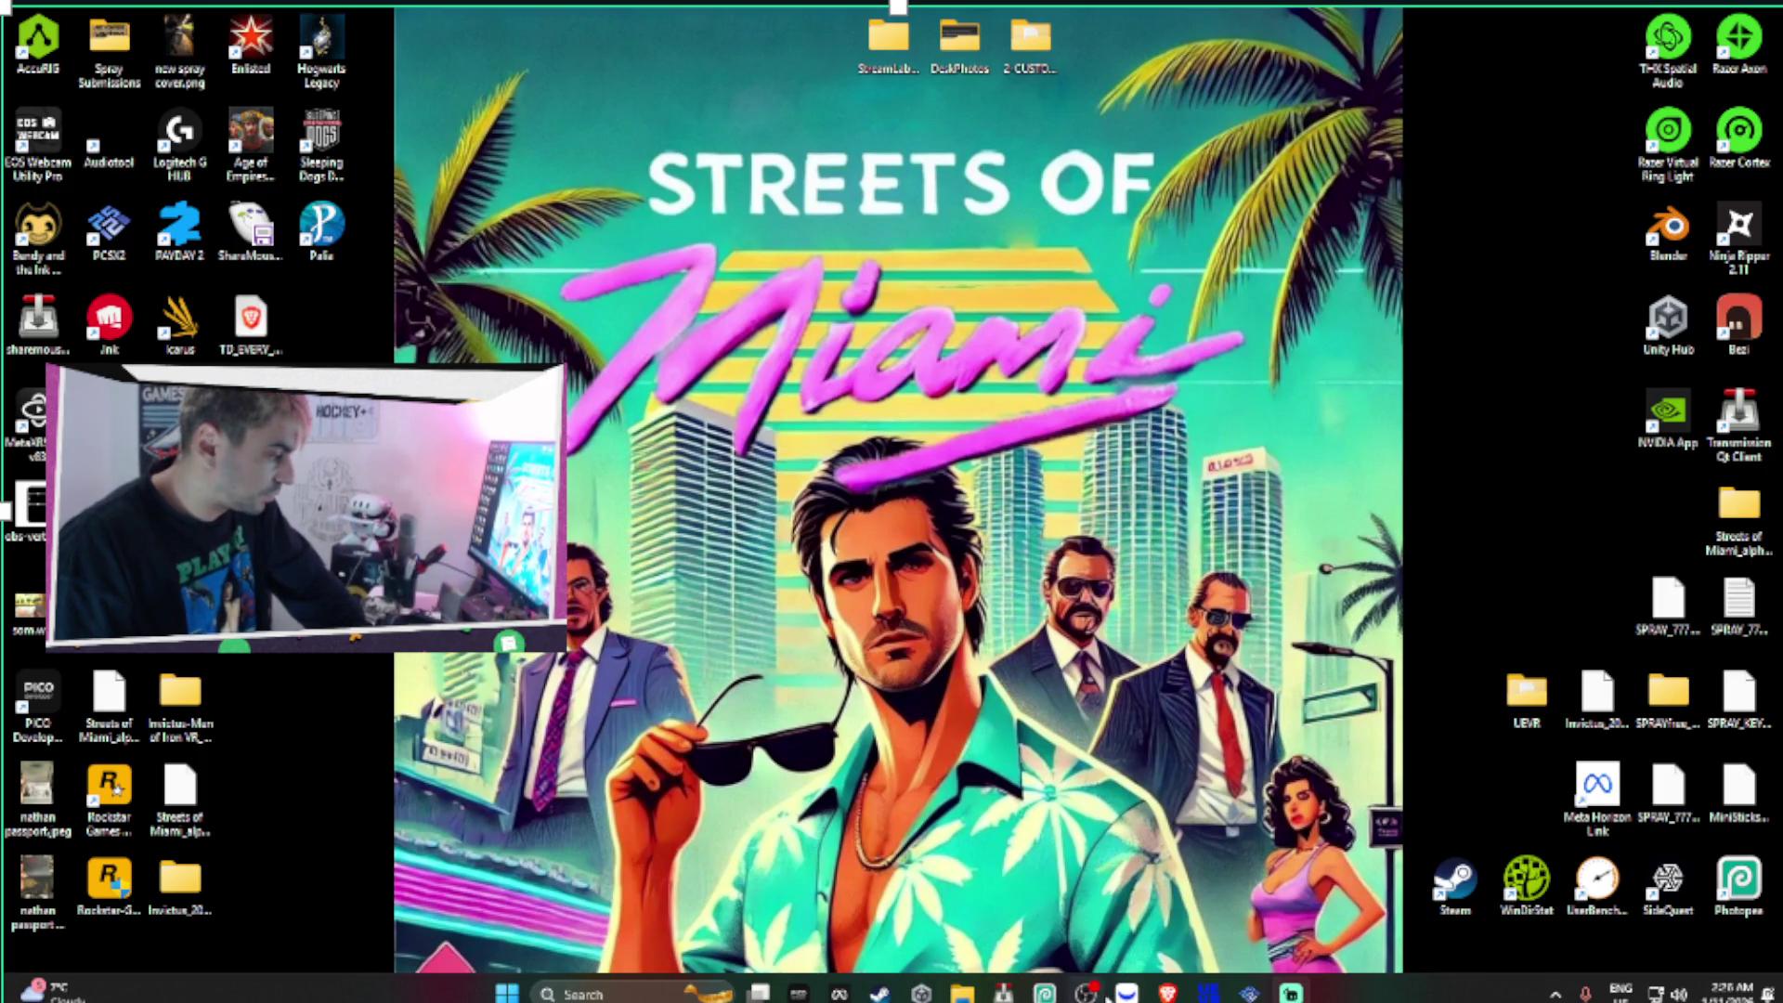
pyautogui.moveTo(1156, 993)
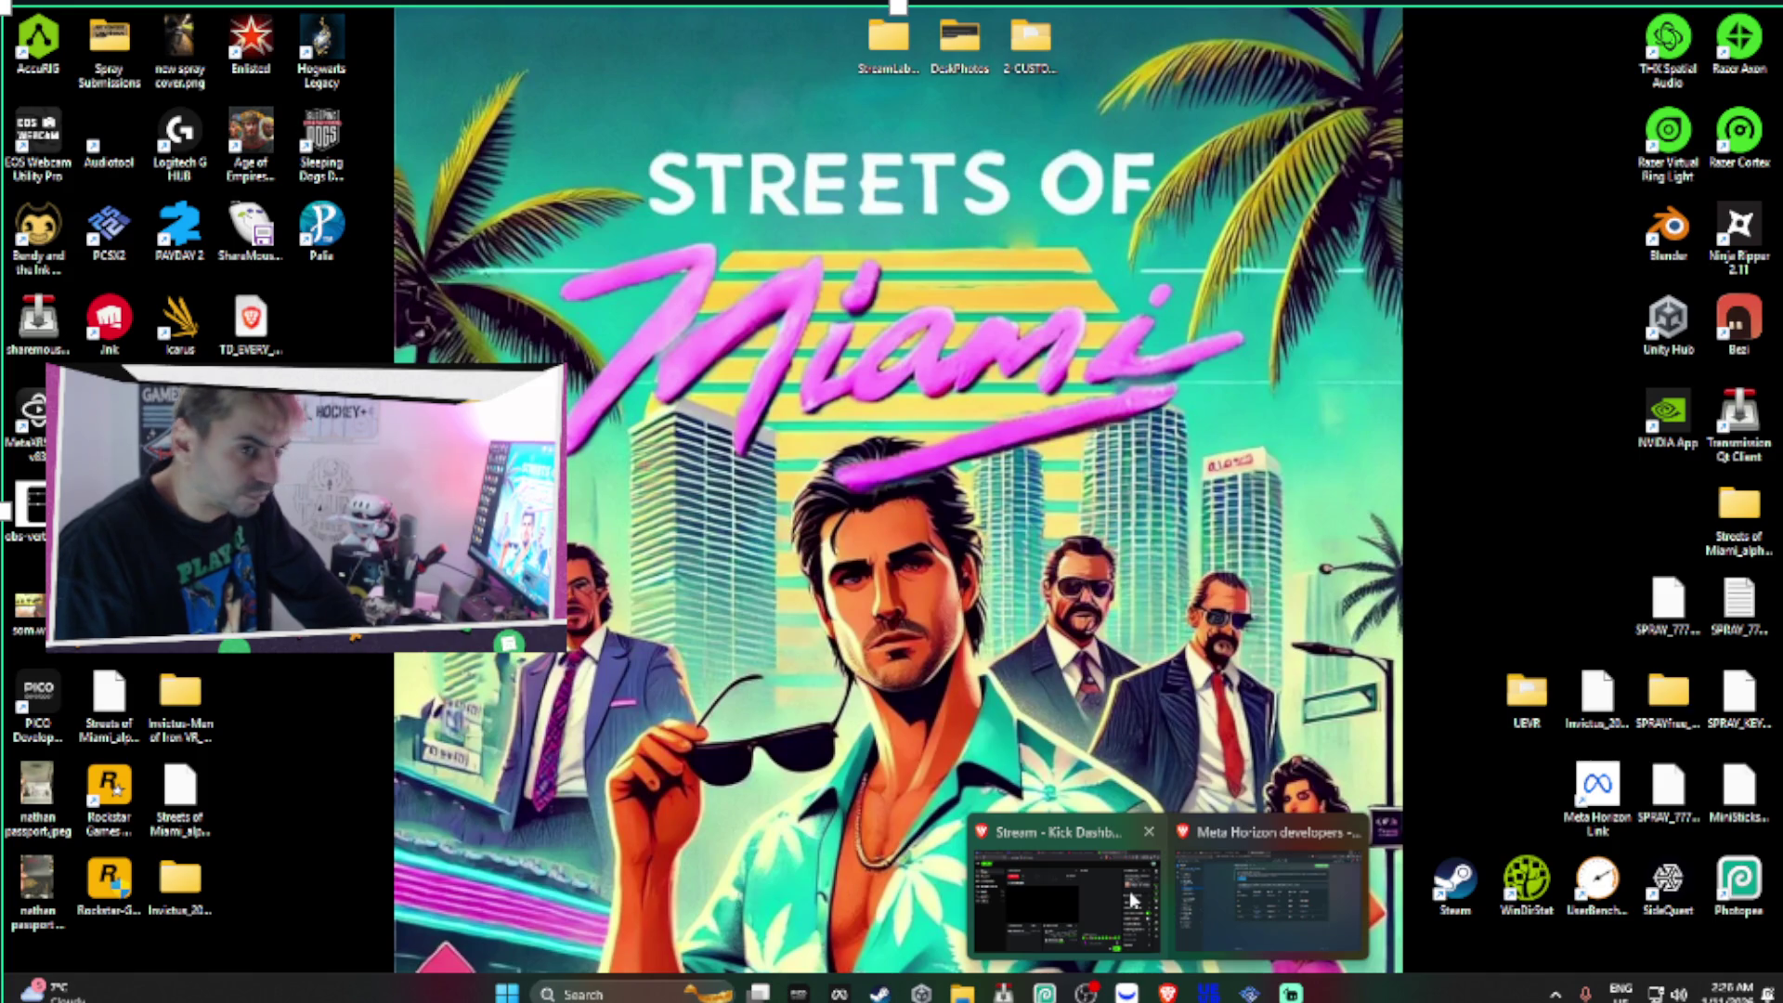
pyautogui.click(1131, 899)
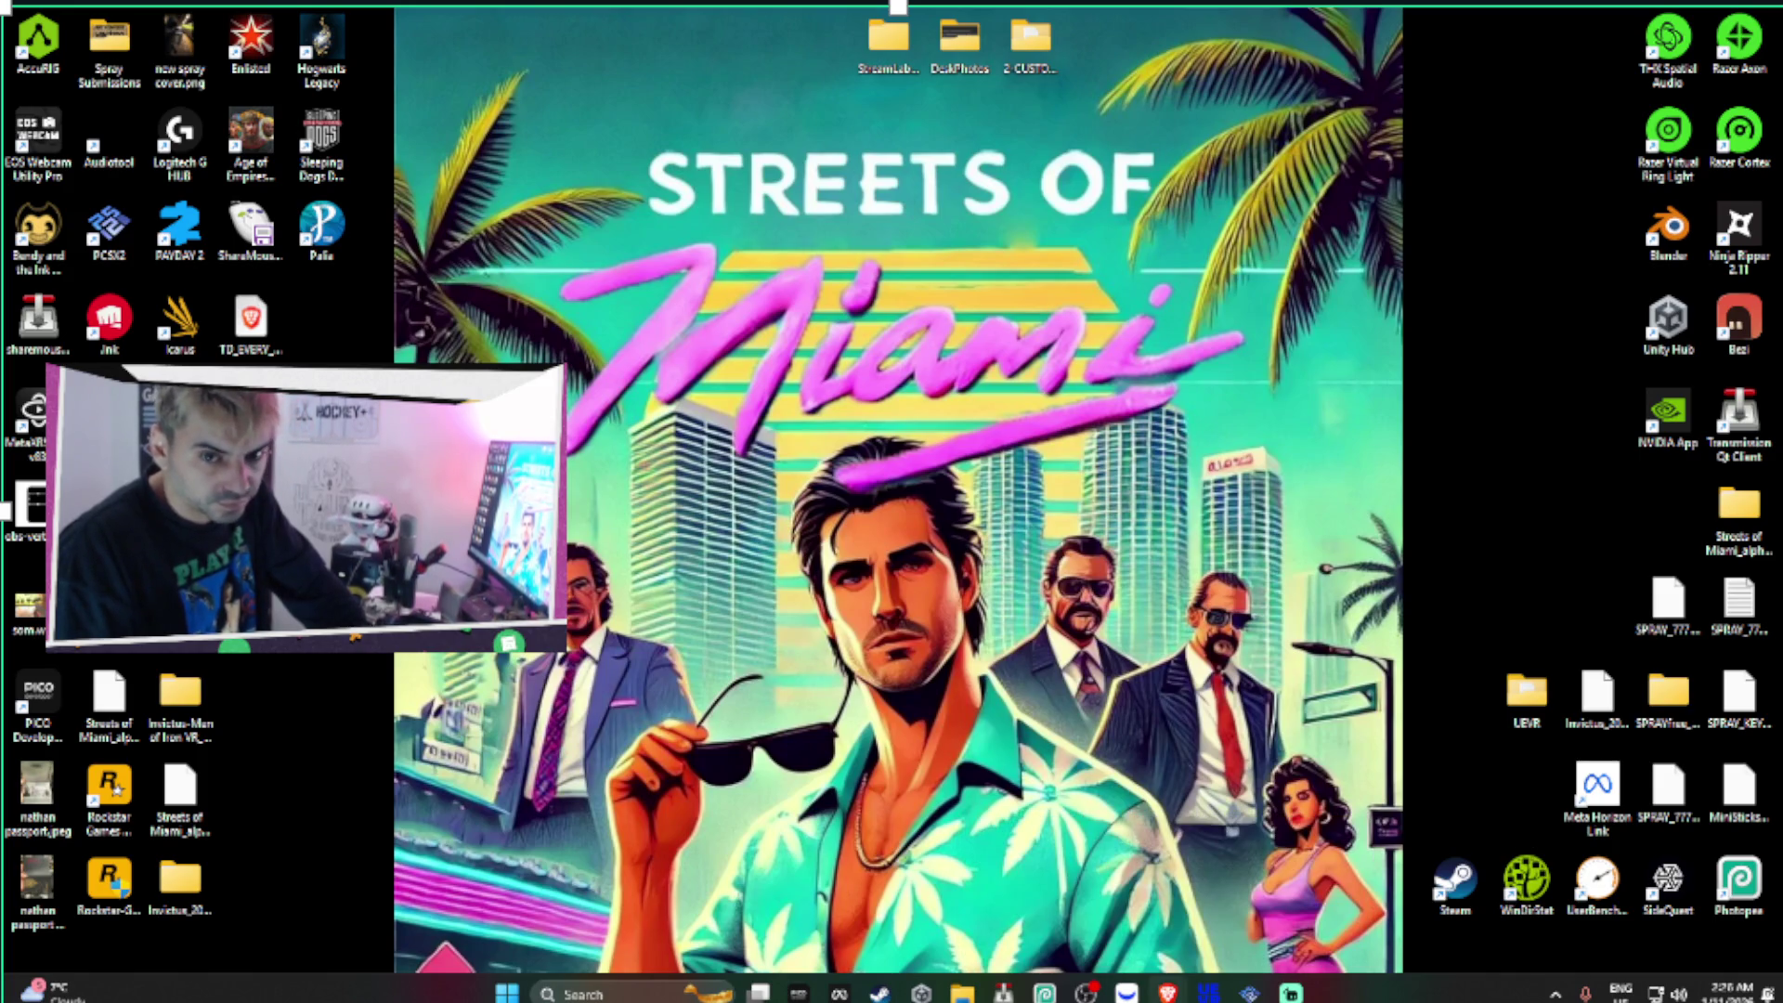